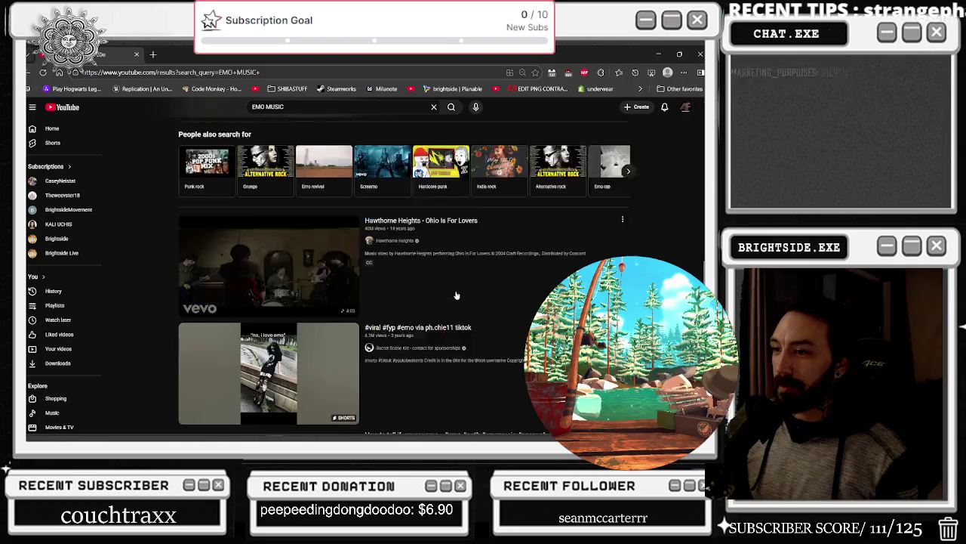
Step: Scroll down the EMO MUSIC results and start playing the Emo mix playlist
scroll(456, 295, "down", 12)
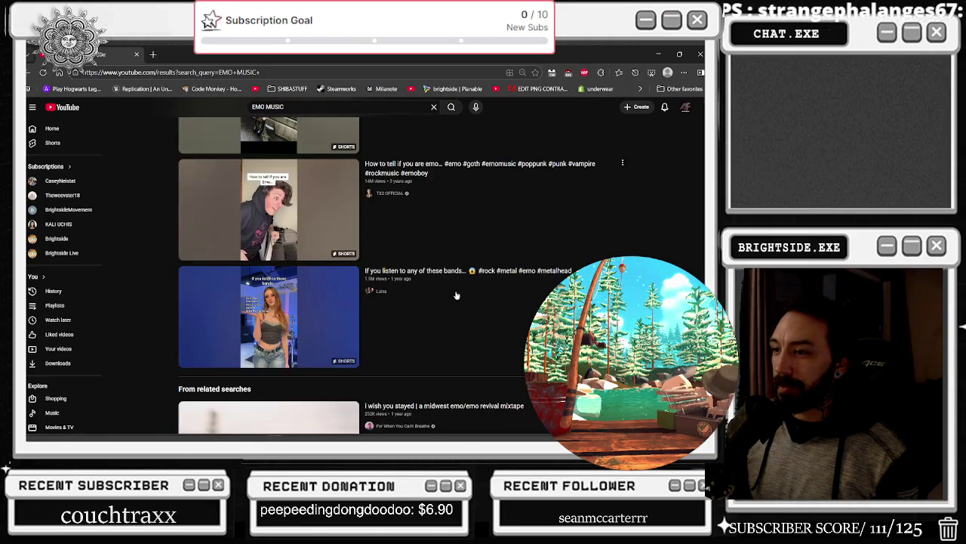
scroll(456, 295, "down", 2)
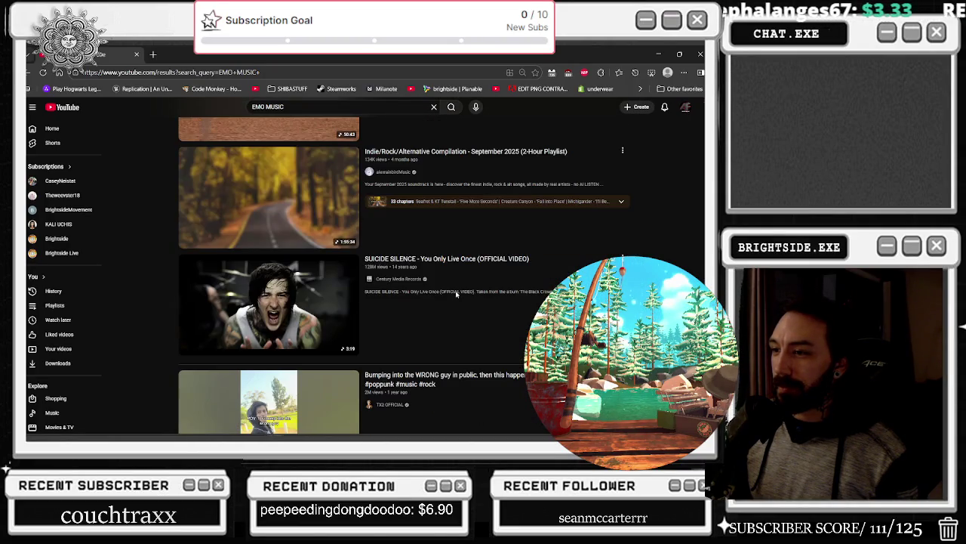
scroll(456, 294, "down", 3)
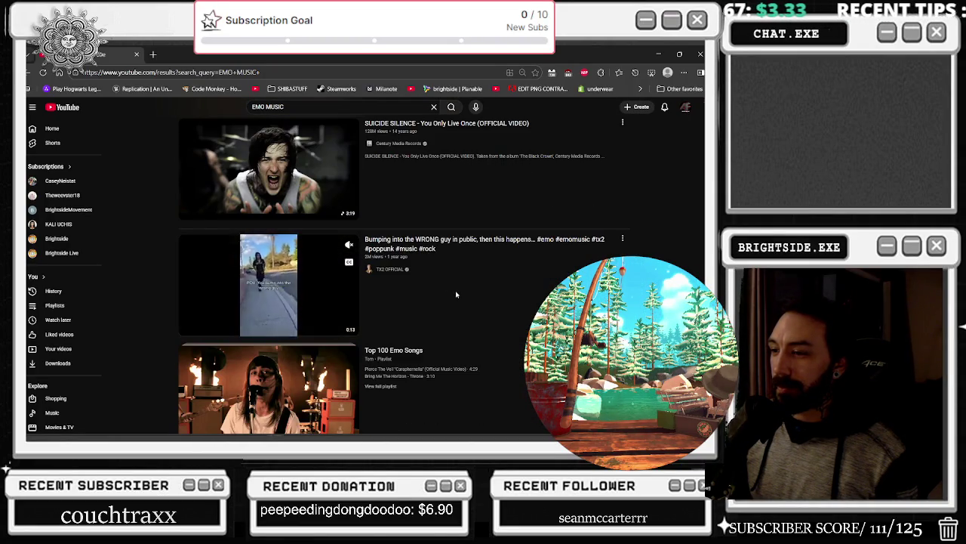
scroll(456, 294, "down", 3)
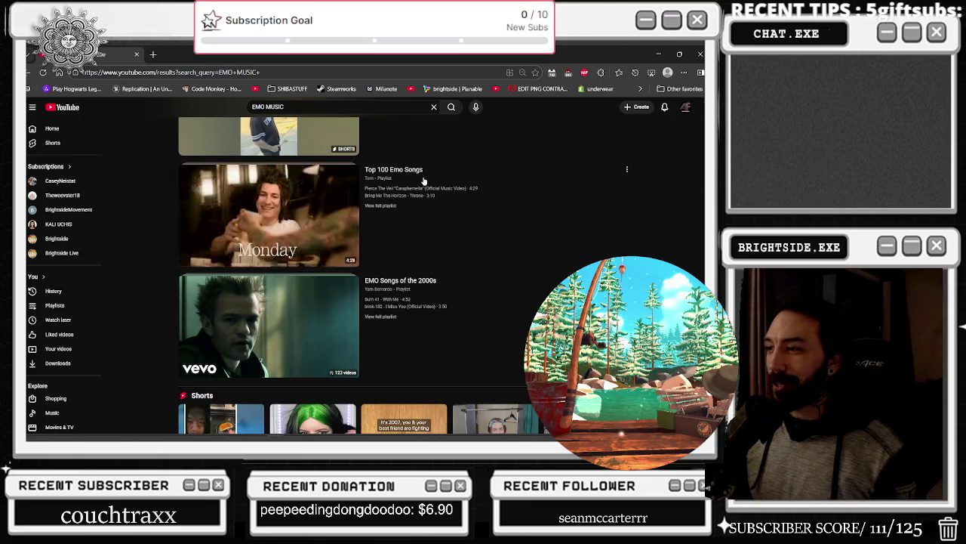
scroll(423, 180, "down", 5)
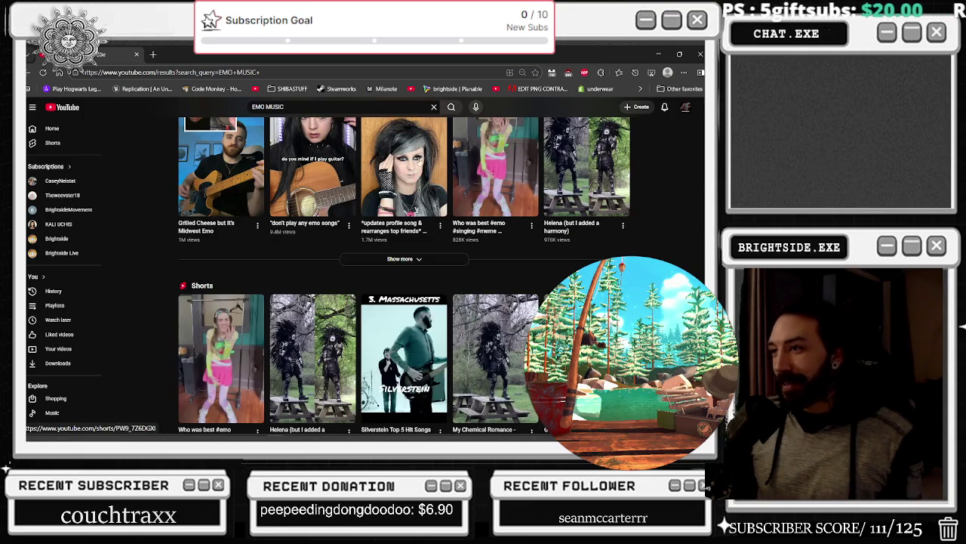
scroll(526, 223, "down", 1)
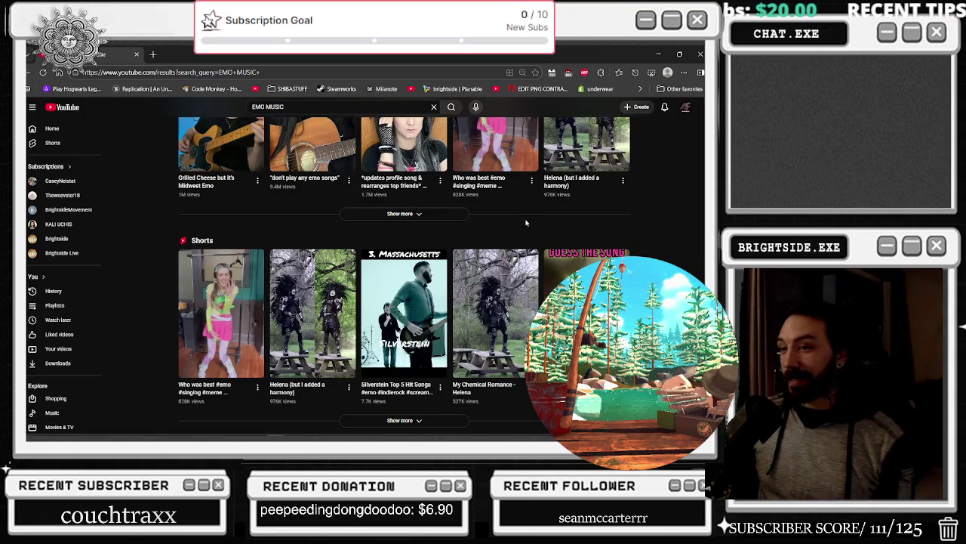
scroll(499, 249, "down", 1)
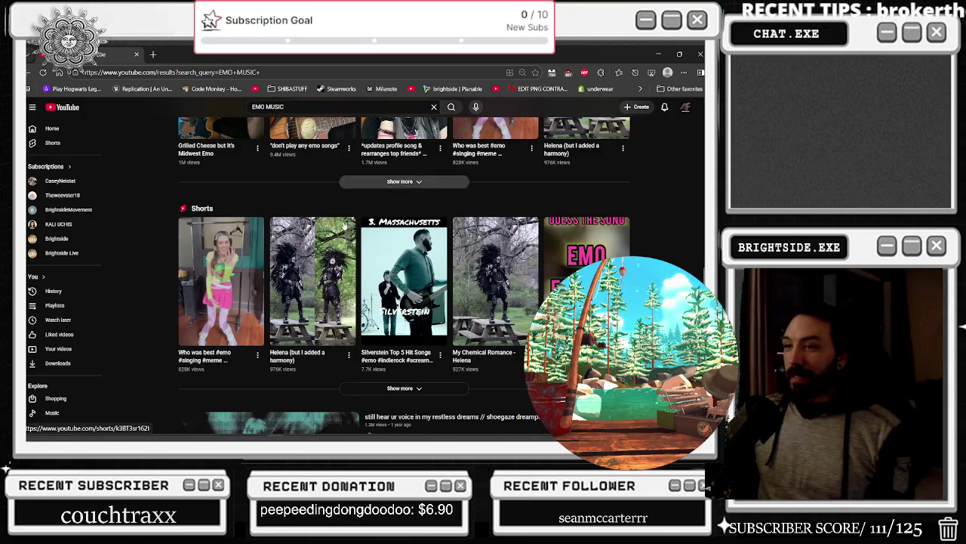
scroll(342, 226, "down", 3)
scroll(168, 322, "down", 7)
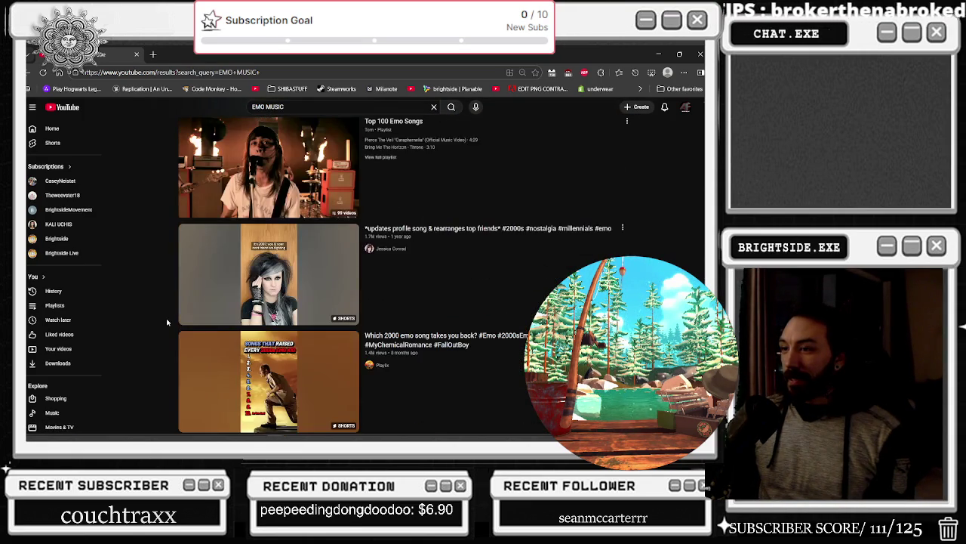
left_click(188, 318)
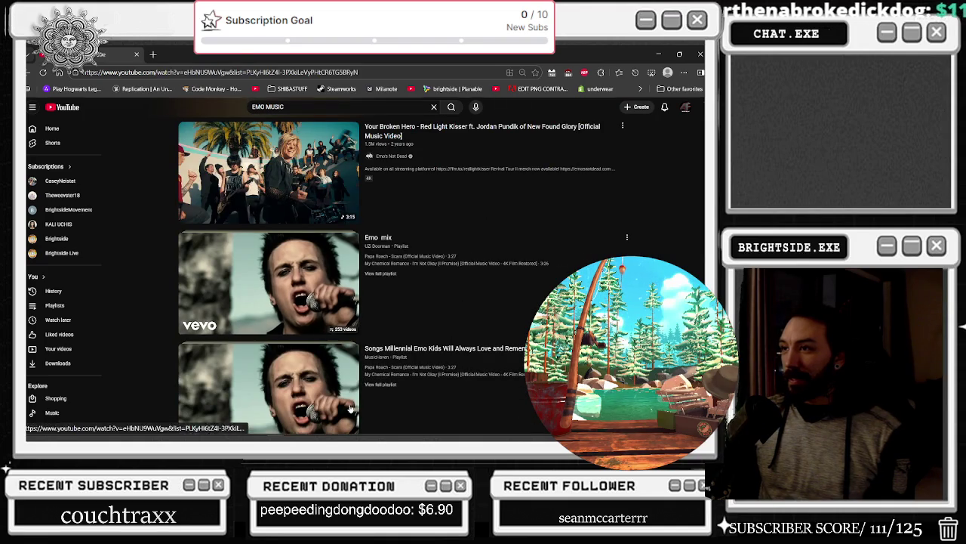
Step: Leave the Papa Roach video playing and switch back to the NS_BoulderBlast Niagara editor
mouse_move(275, 428)
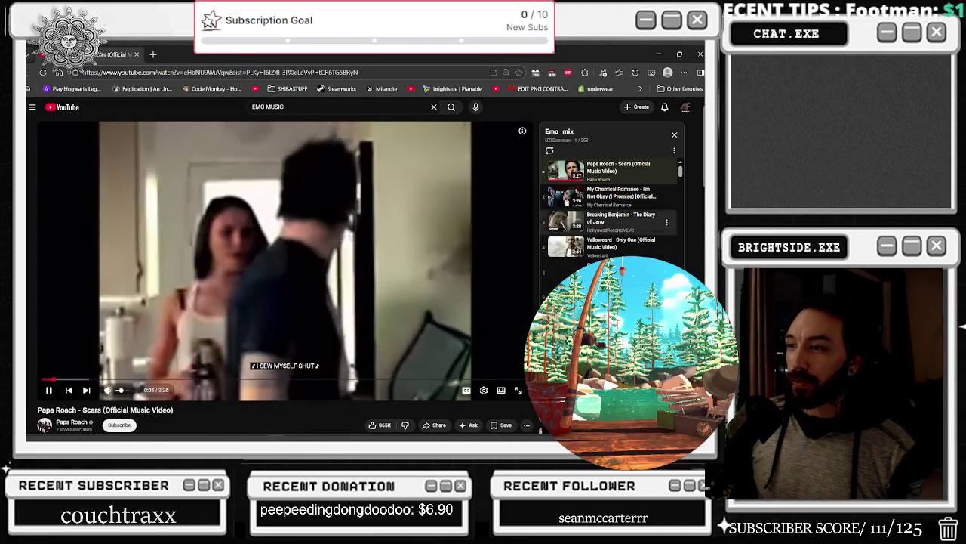
key("alt+Tab")
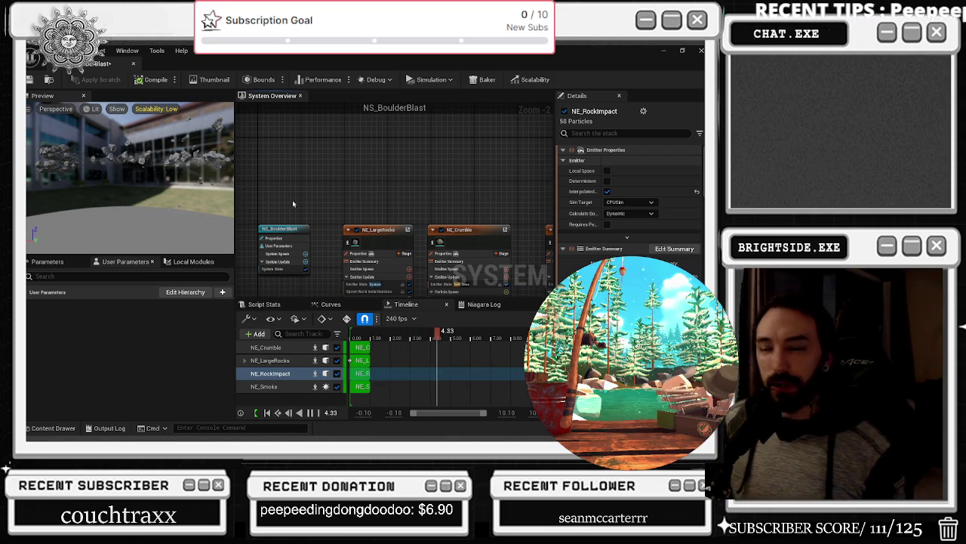
Step: Bring up the Twitch channel page and follow its Merch panel to the Brightside Swag Etsy shop
key("alt+Tab")
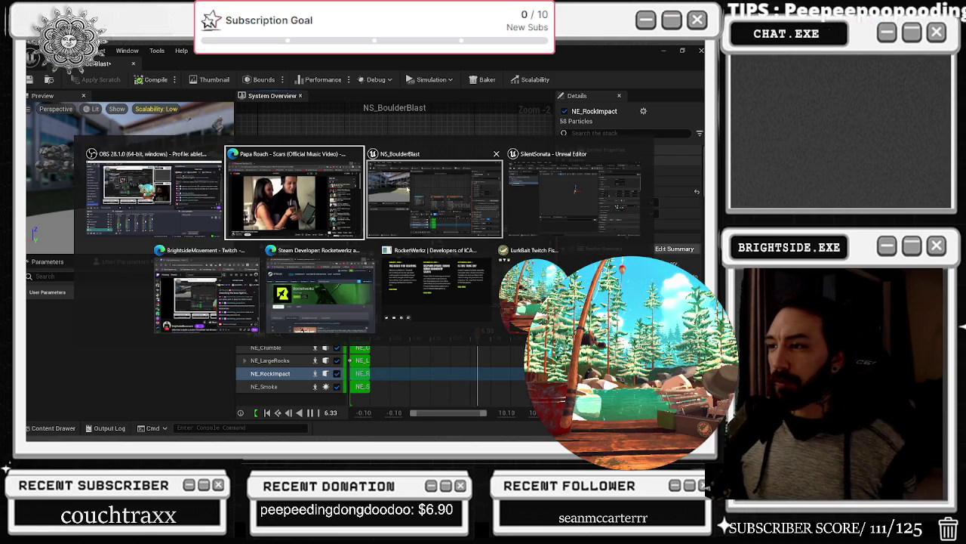
key("alt+Tab")
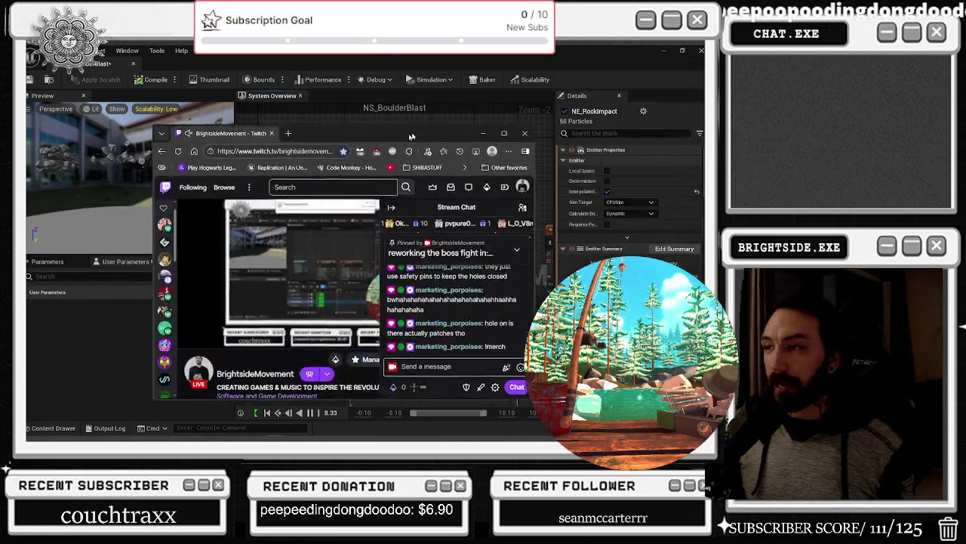
scroll(206, 254, "down", 5)
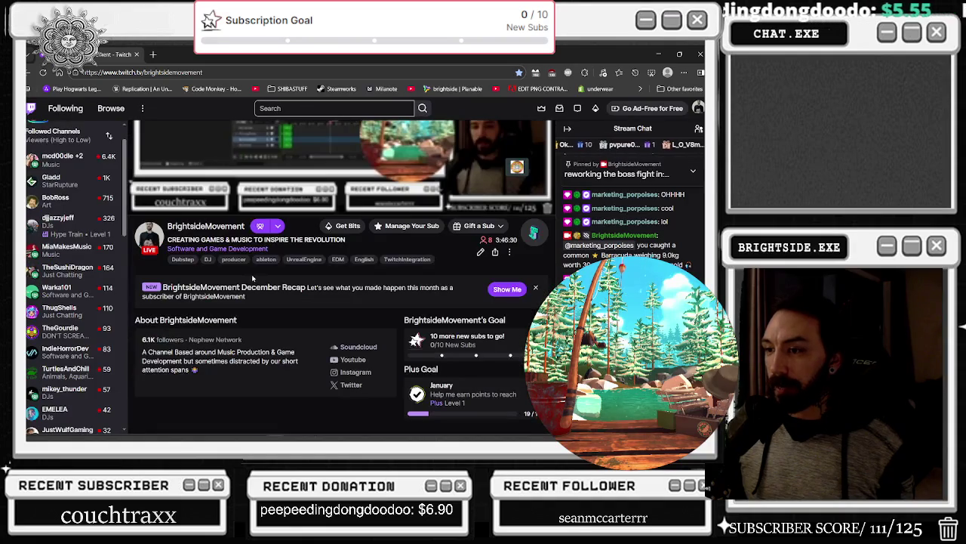
scroll(305, 301, "down", 3)
scroll(305, 300, "down", 3)
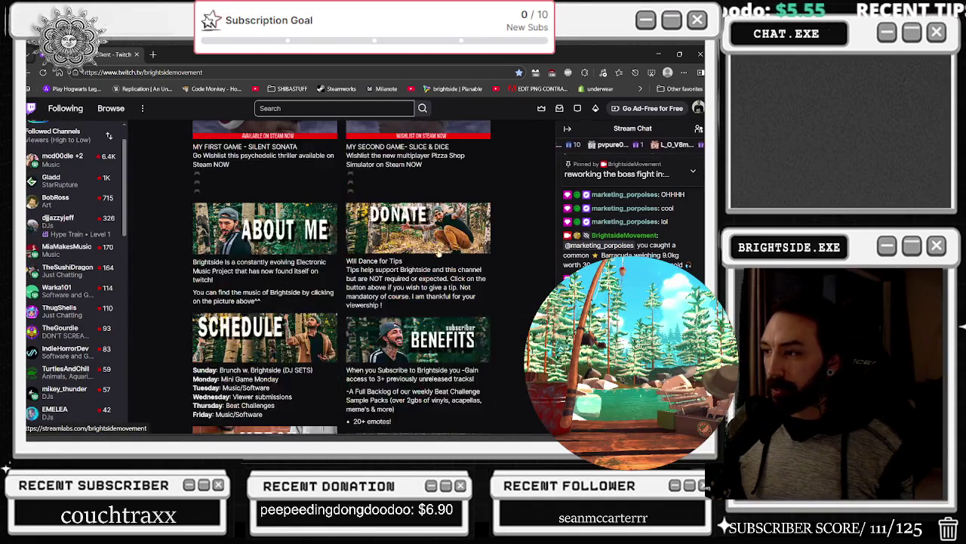
left_click(256, 372)
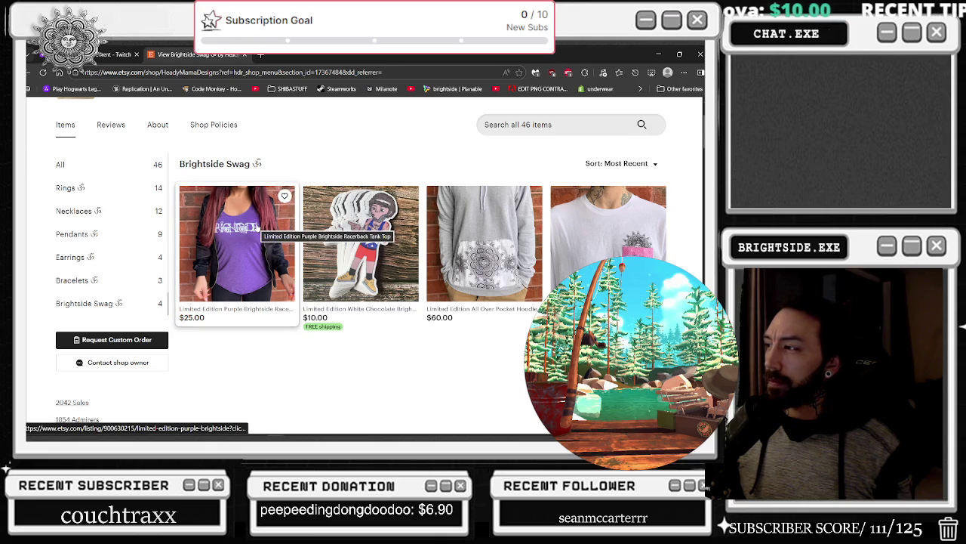
Step: Close the Brightside Swag Etsy tab and minimize the browser to reveal the Niagara editor
scroll(398, 227, "down", 1)
scroll(398, 227, "up", 1)
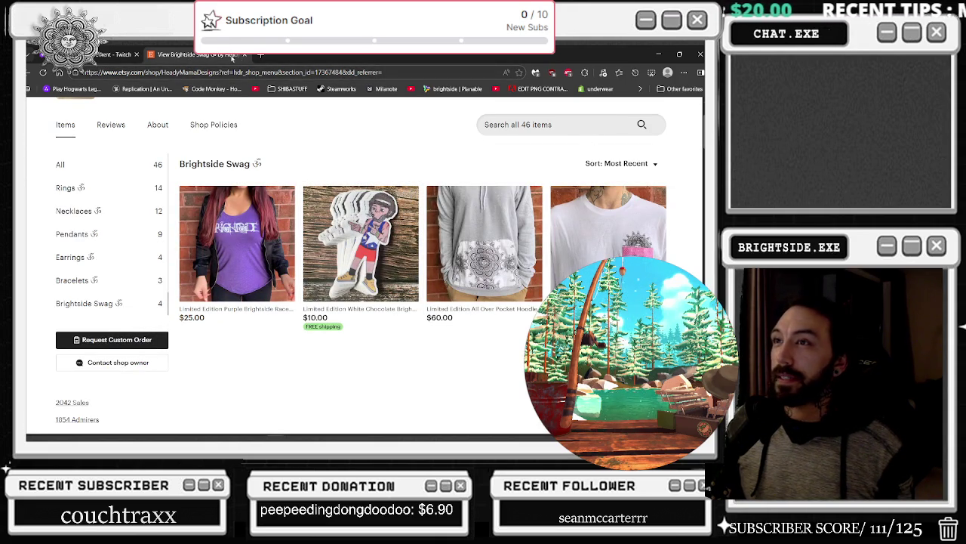
left_click(244, 55)
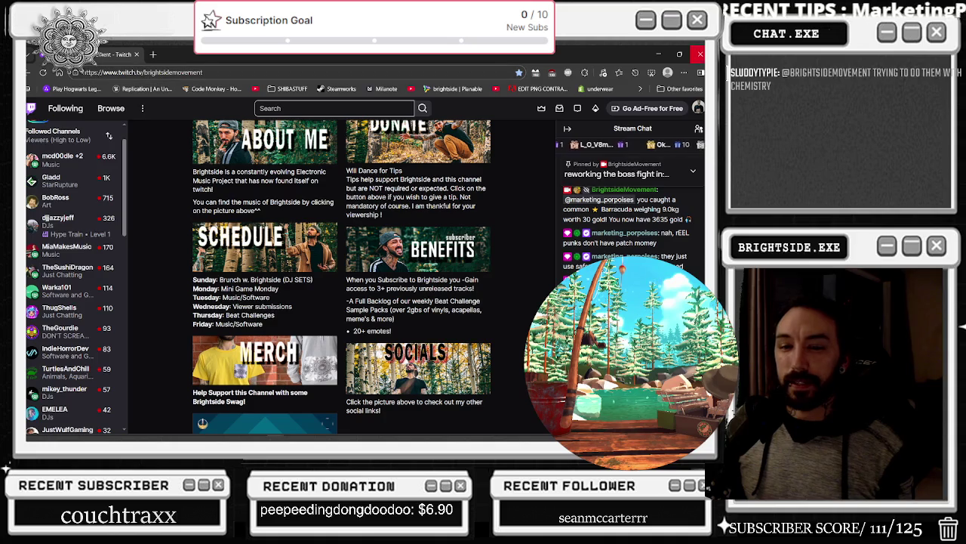
left_click(659, 57)
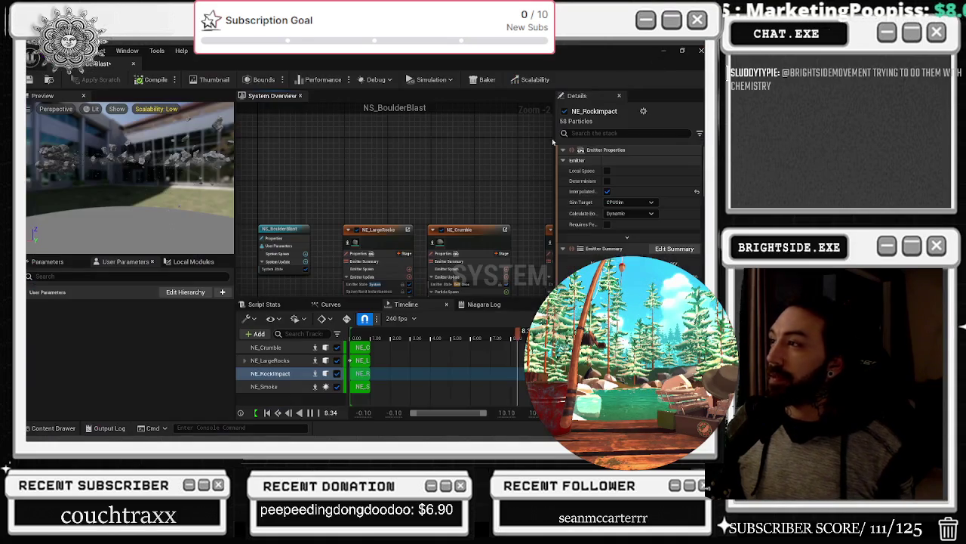
Step: Disable and re-enable the NE_LargeRocks emitter while tilting the preview camera toward the floor
left_click(358, 193)
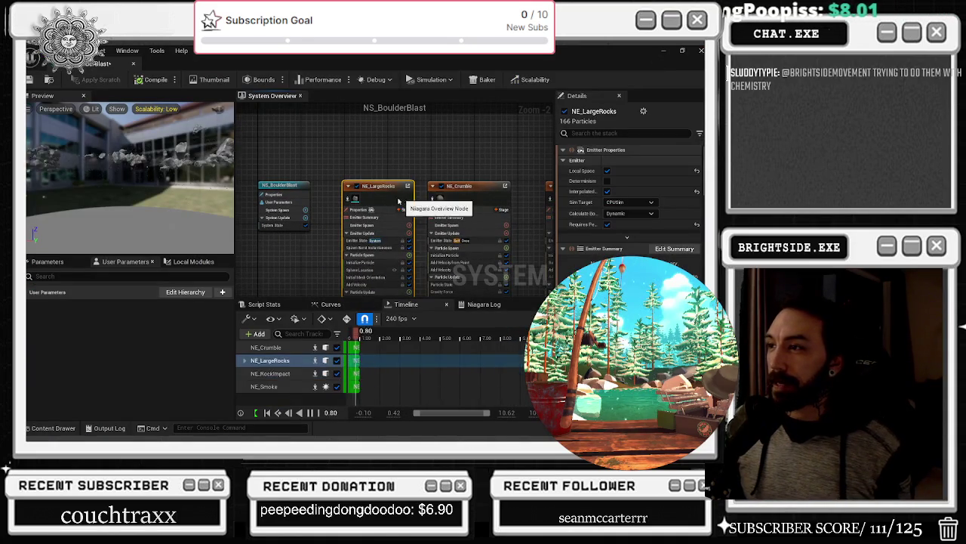
left_click(356, 188)
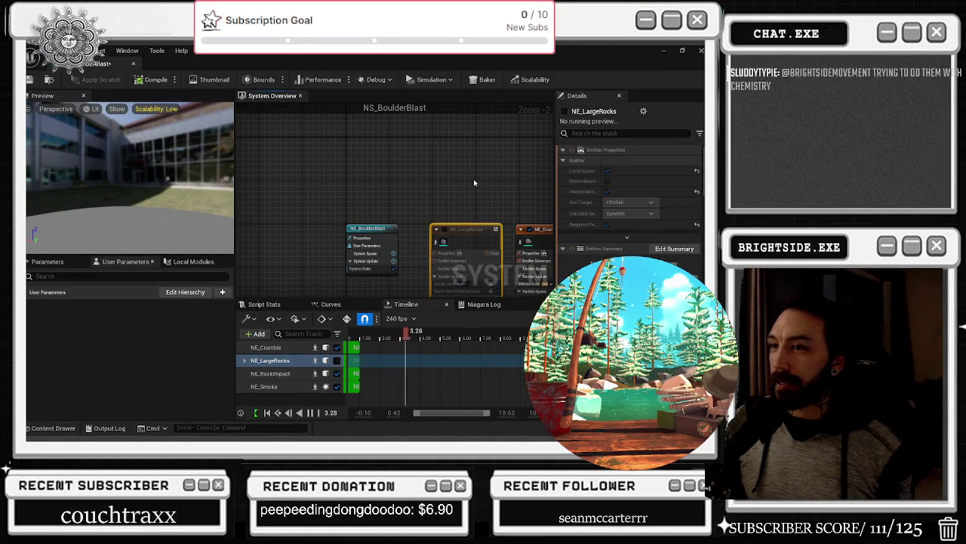
left_click_drag(175, 181, 197, 200)
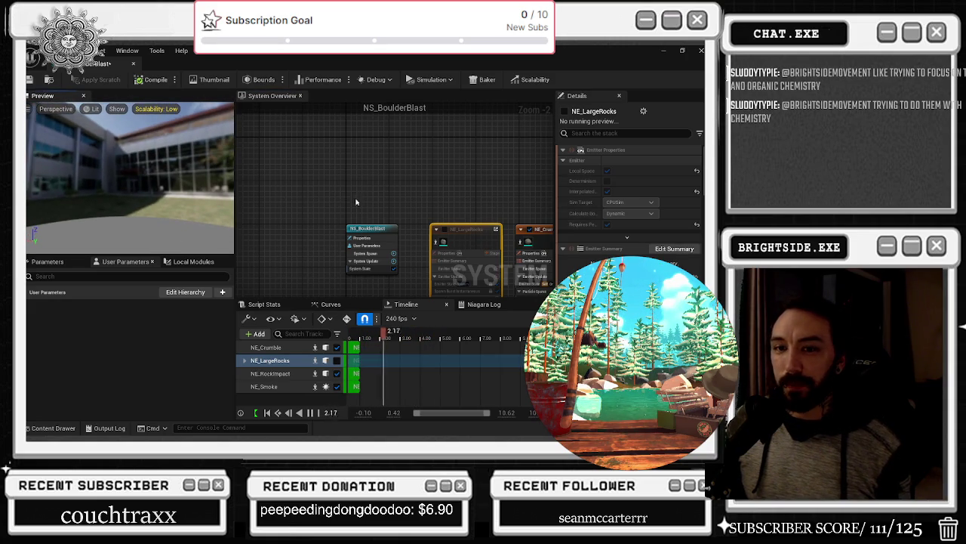
left_click(405, 207)
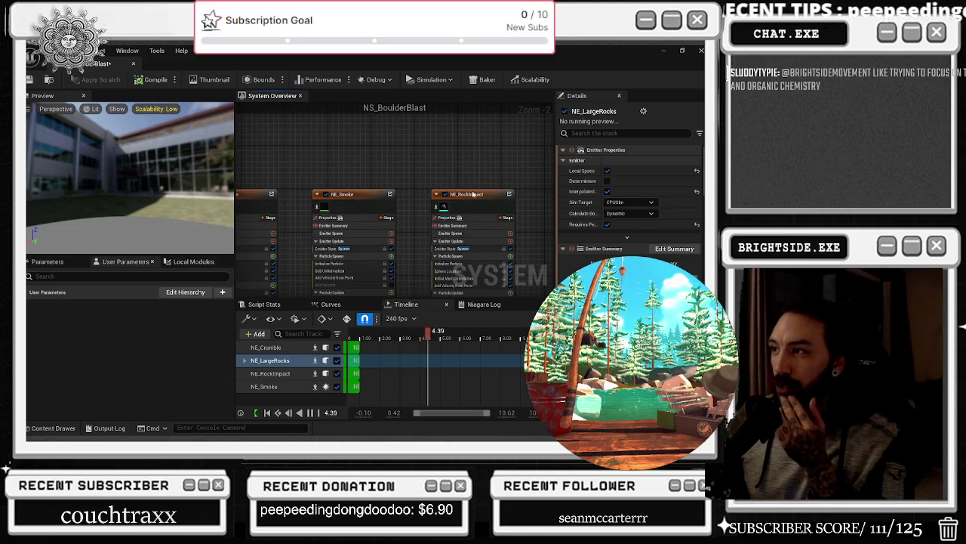
Step: Disable NE_RockImpact, and toggle NE_Crumble and NE_LargeRocks off and back on
left_click(446, 195)
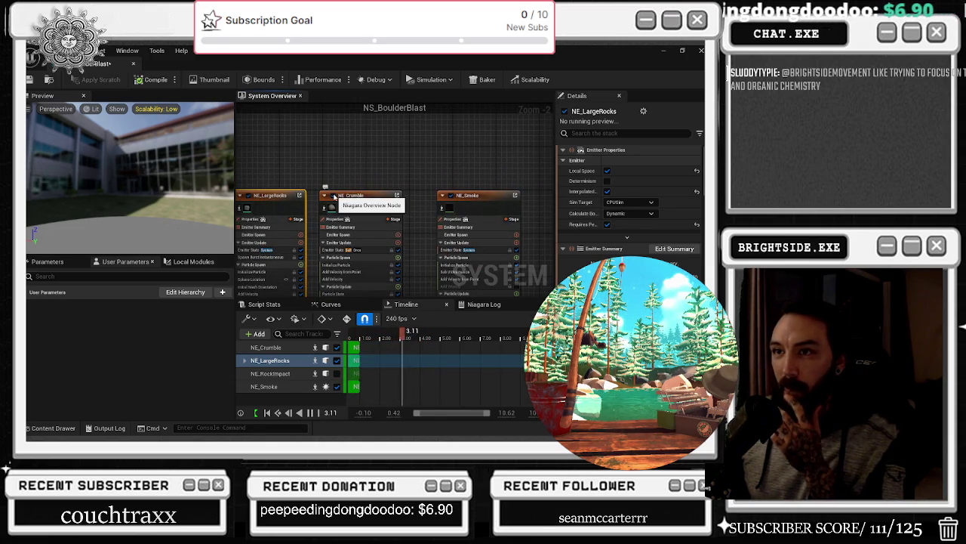
left_click(325, 195)
left_click_drag(129, 167, 98, 166)
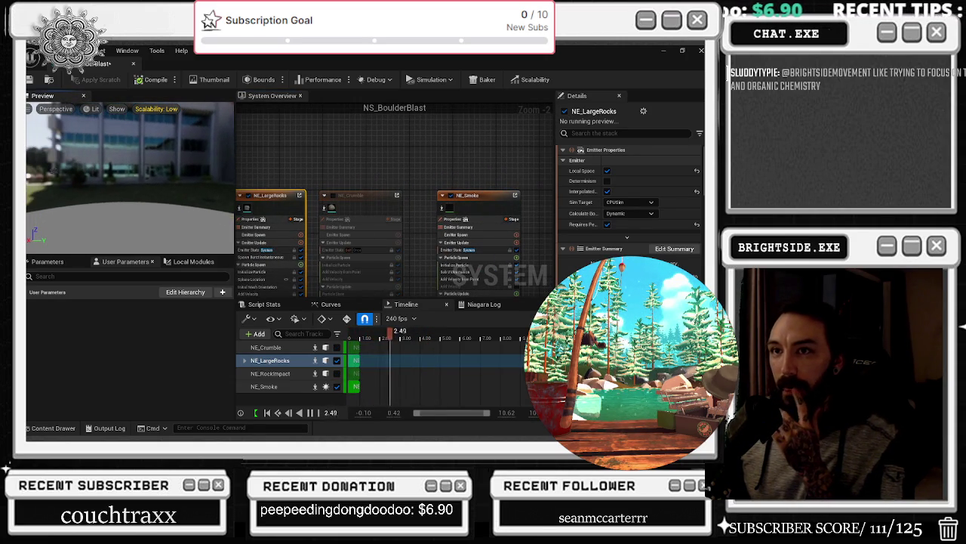
left_click(325, 196)
mouse_move(319, 176)
left_mouse_down()
mouse_move(287, 173)
mouse_move(338, 198)
left_mouse_up()
left_click(303, 198)
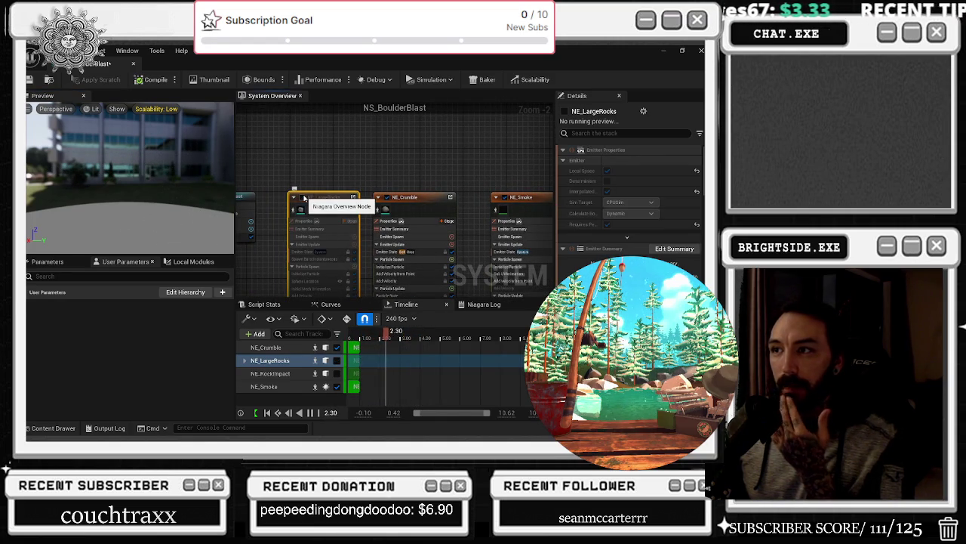
left_click(303, 198)
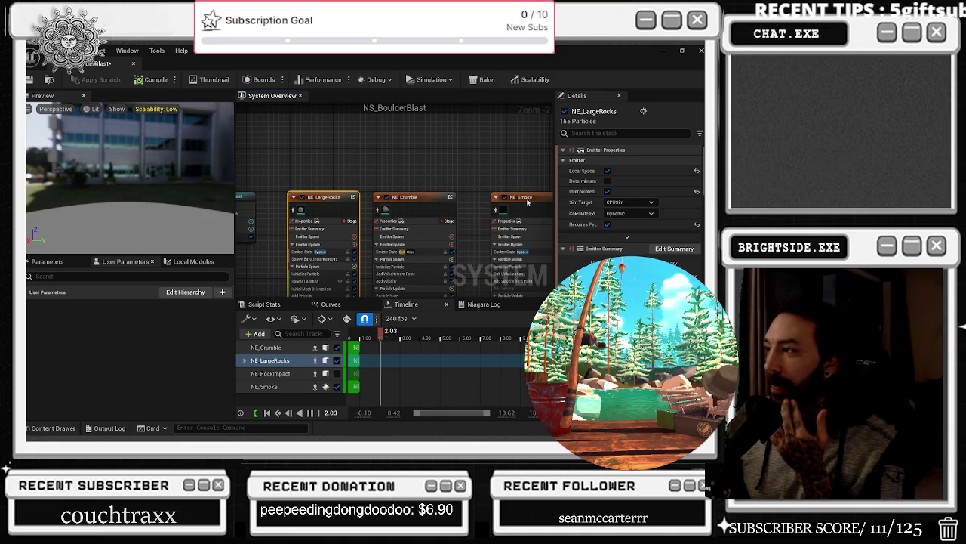
type("CASST")
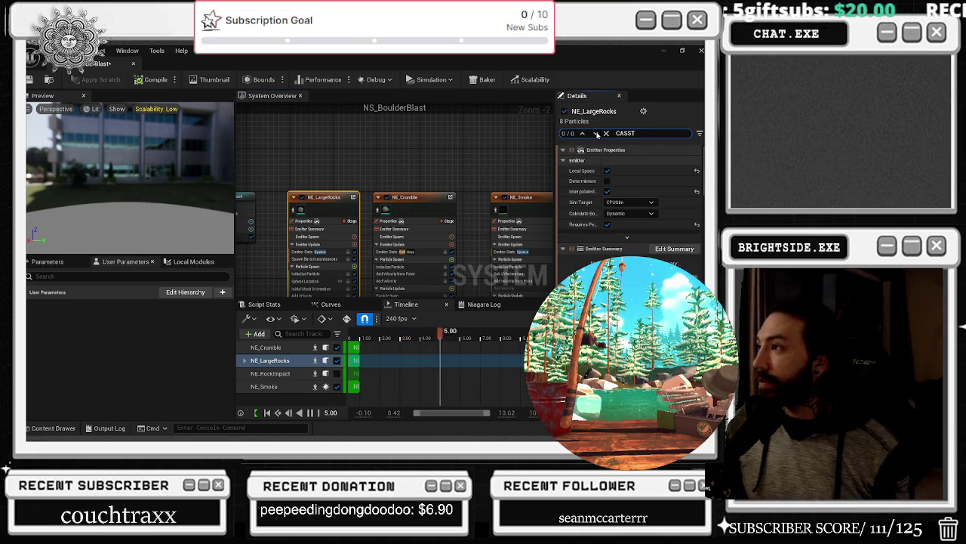
Step: Filter the emitter Details for SHADOW and check NE_Crumble's and NE_Smoke's shadow settings
key("BackSpace")
key("BackSpace")
key("BackSpace")
type("SHADOW")
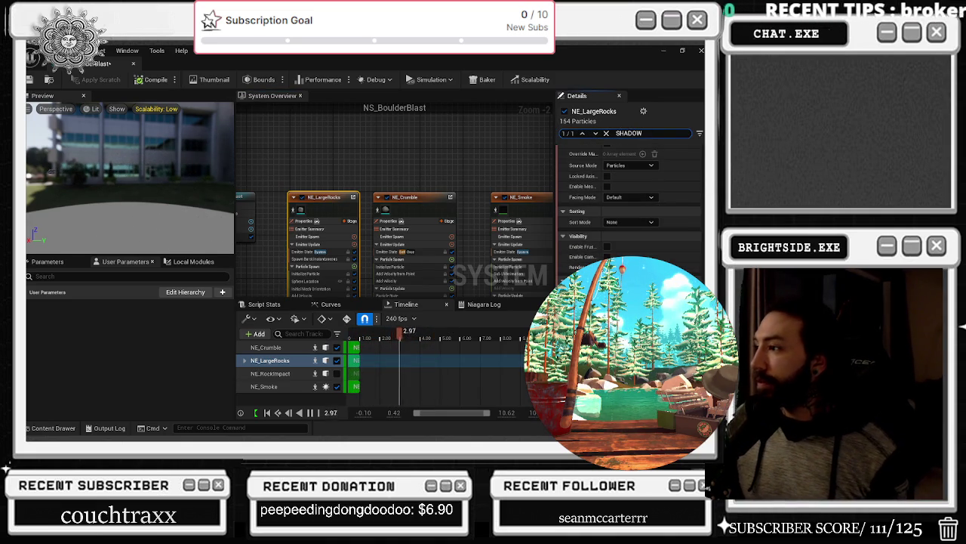
left_click(408, 197)
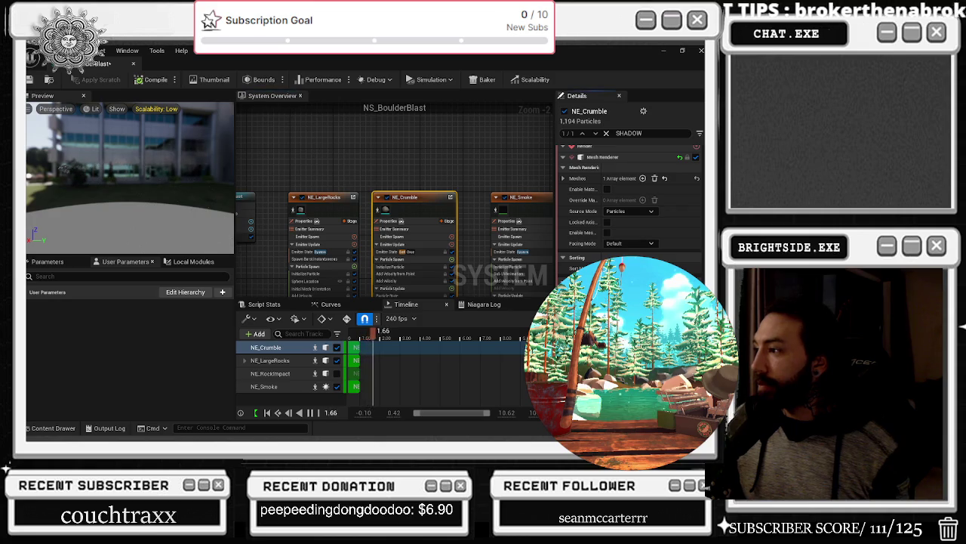
left_click(264, 385)
scroll(630, 197, "down", 5)
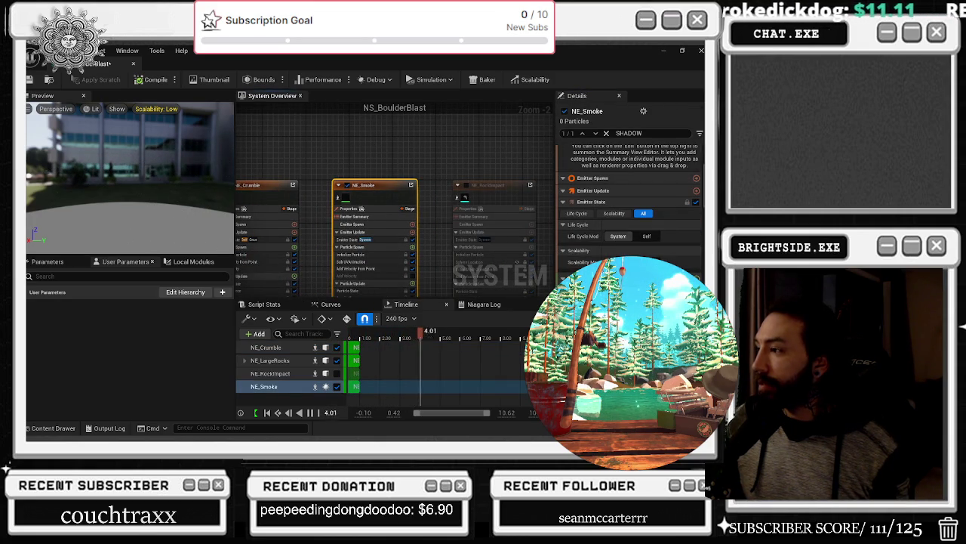
Step: Refilter Details for the cast-shadow setting, inspect NE_RockImpact, then switch to YouTube
left_click(617, 133)
type("COM")
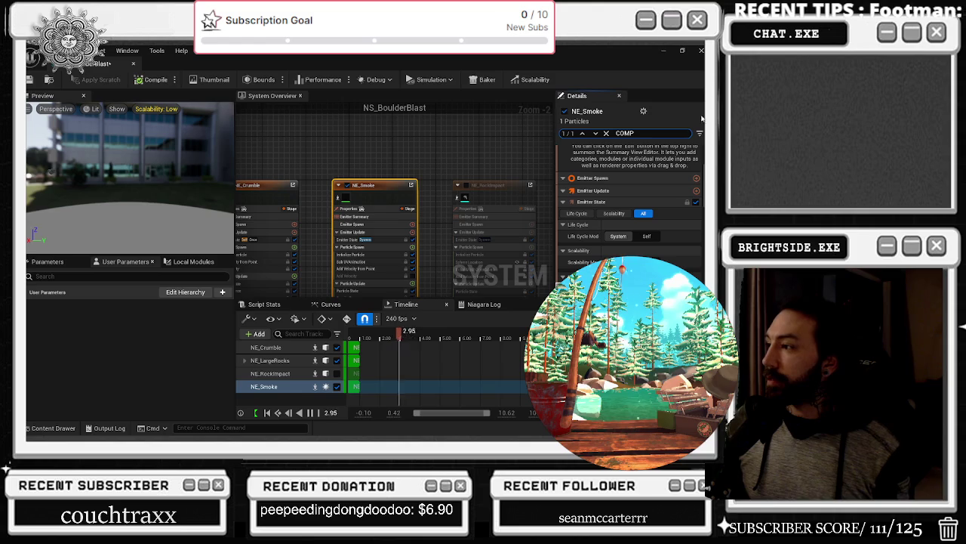
key("BackSpace")
key("BackSpace")
key("BackSpace")
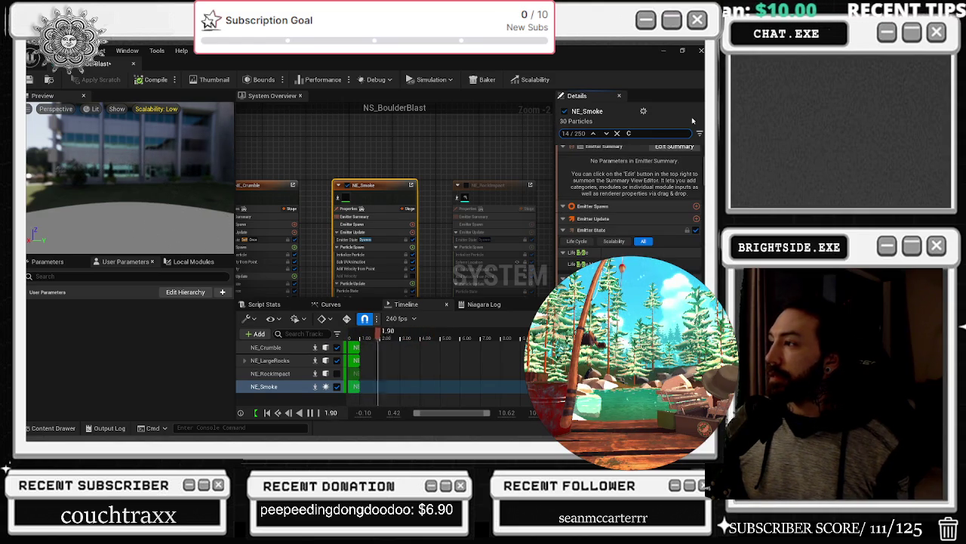
type("AST")
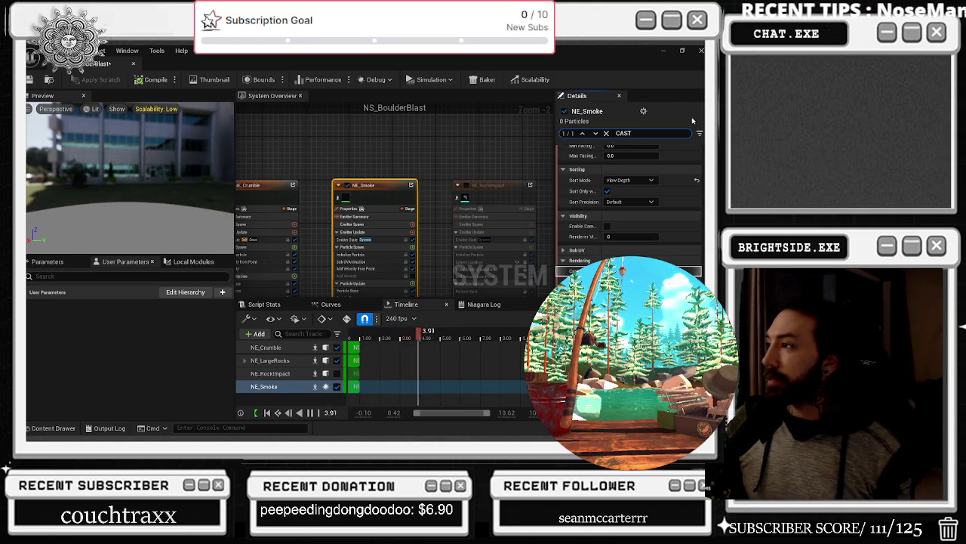
left_click(510, 219)
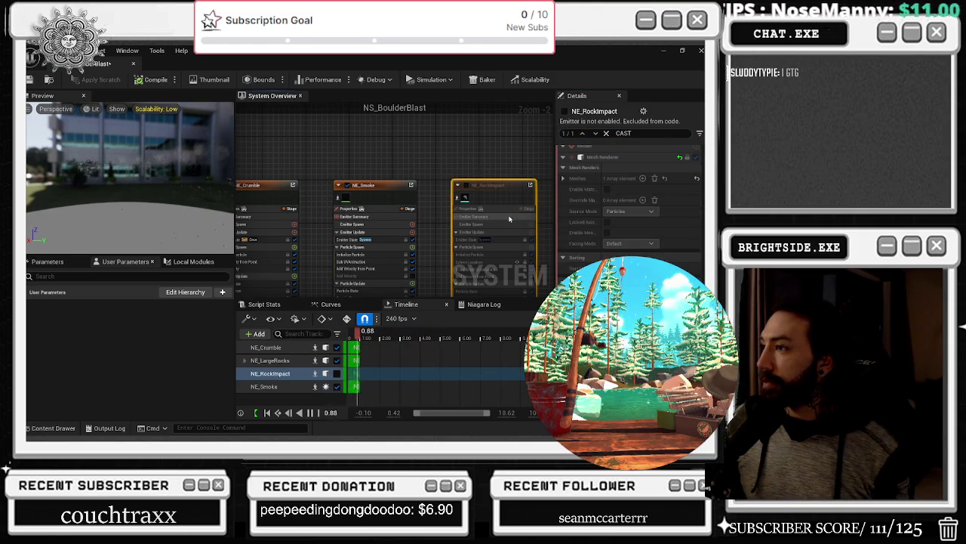
key("alt+Tab")
key("alt+Tab")
key("alt+Tab")
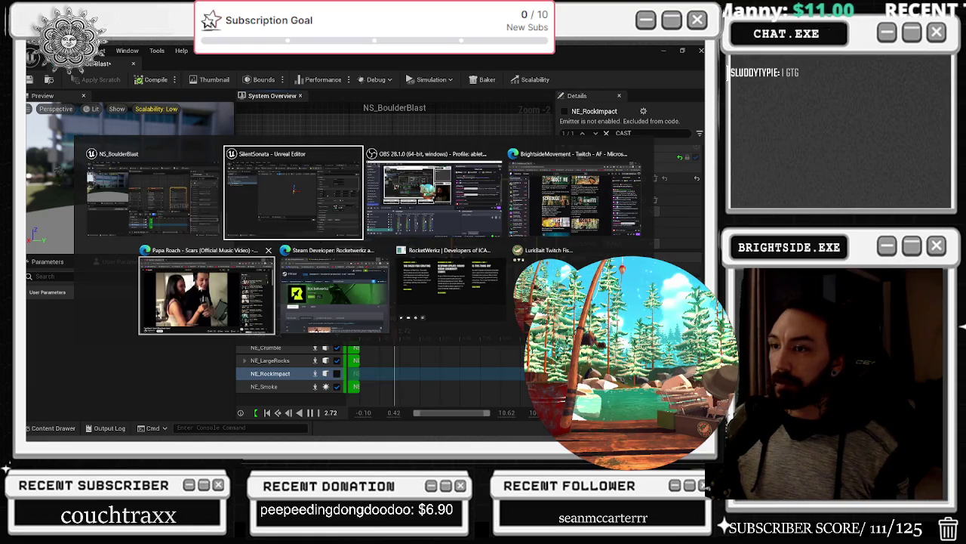
Step: Search YouTube for TAKING BACK SUNDAY and open the Timberwolves at New Jersey mix
key("slash")
type("TAK")
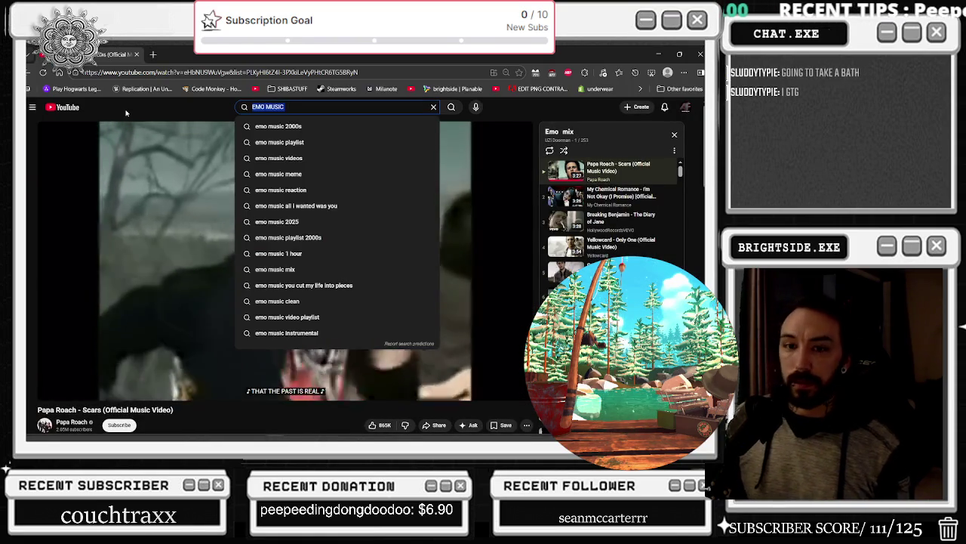
type("ING BACK S")
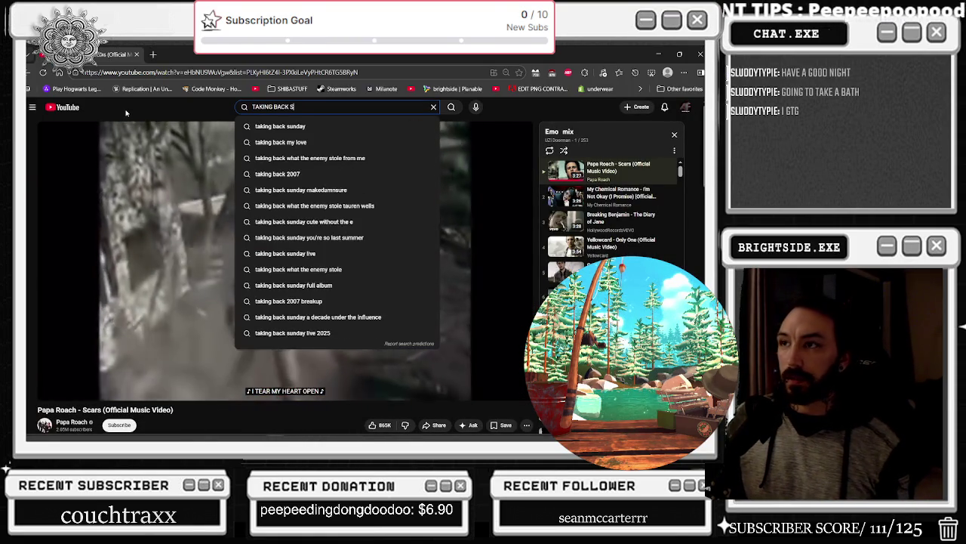
type("UNDAY")
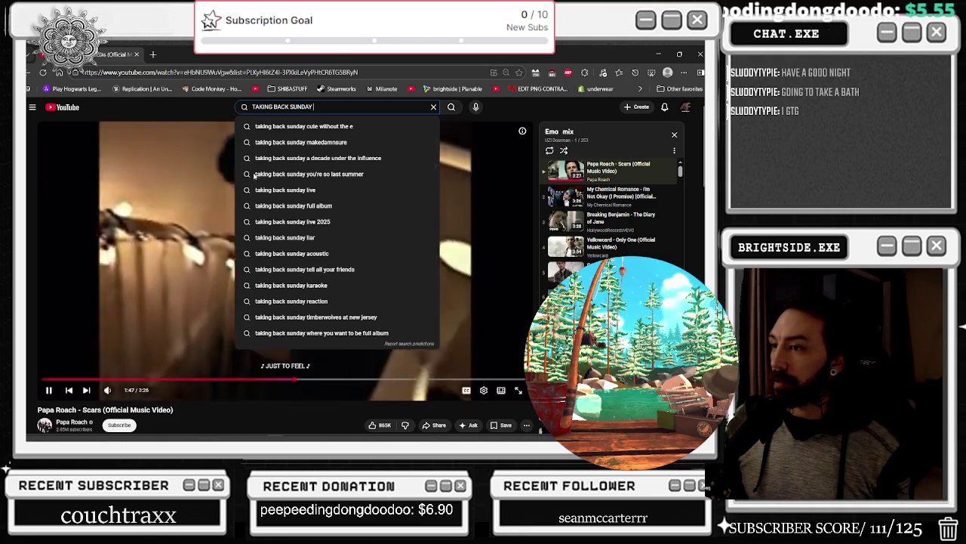
left_click(316, 316)
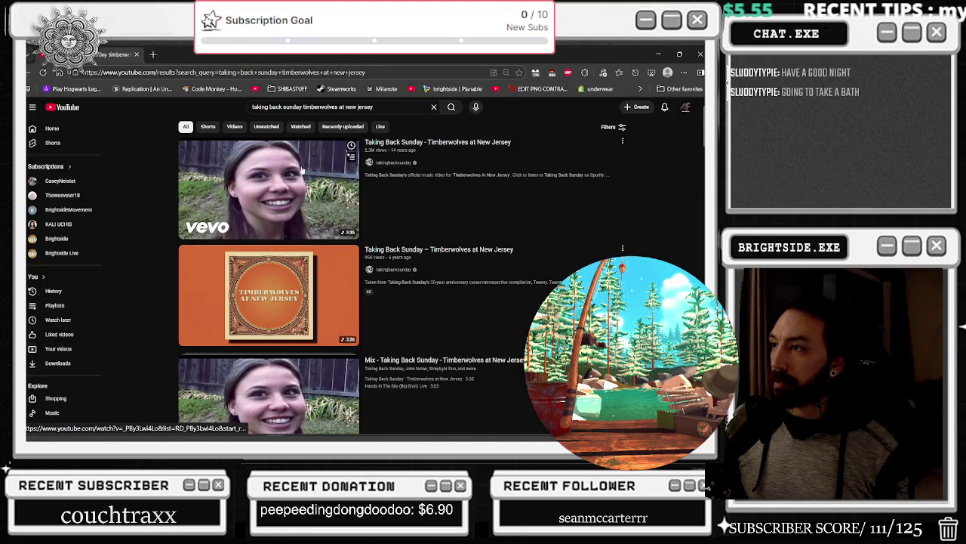
left_click(188, 350)
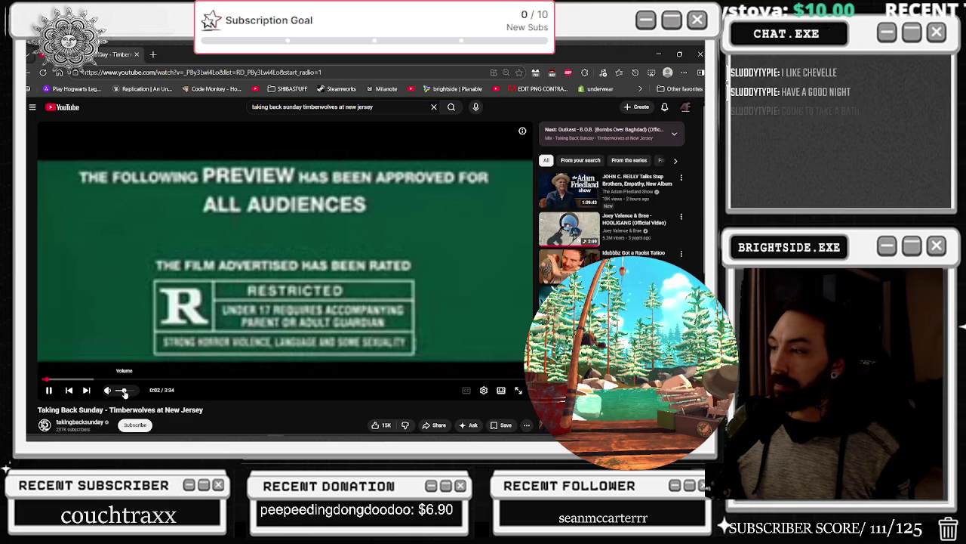
Step: Dismiss the video player's context menu and minimize the browser back to Unreal
right_click(125, 393)
left_click(113, 406)
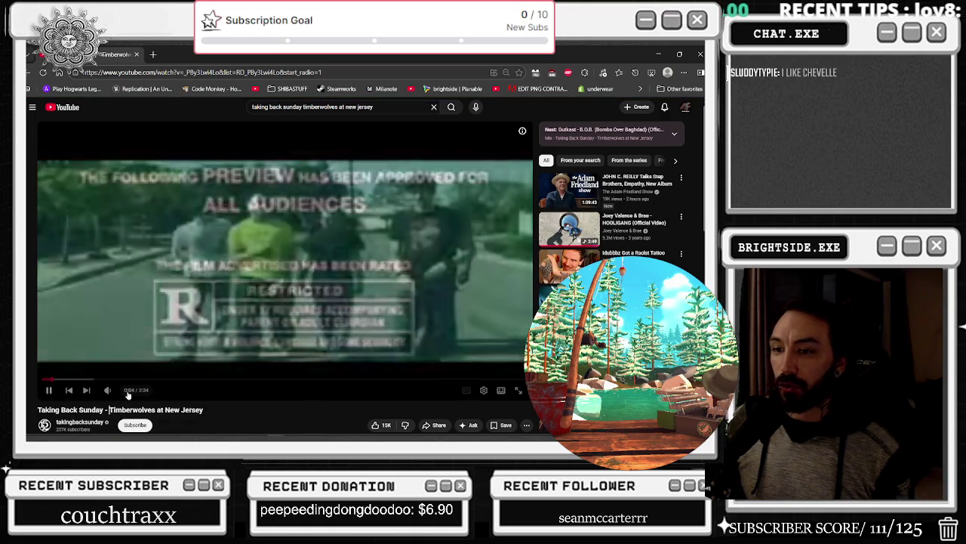
left_click(659, 54)
scroll(445, 159, "down", 3)
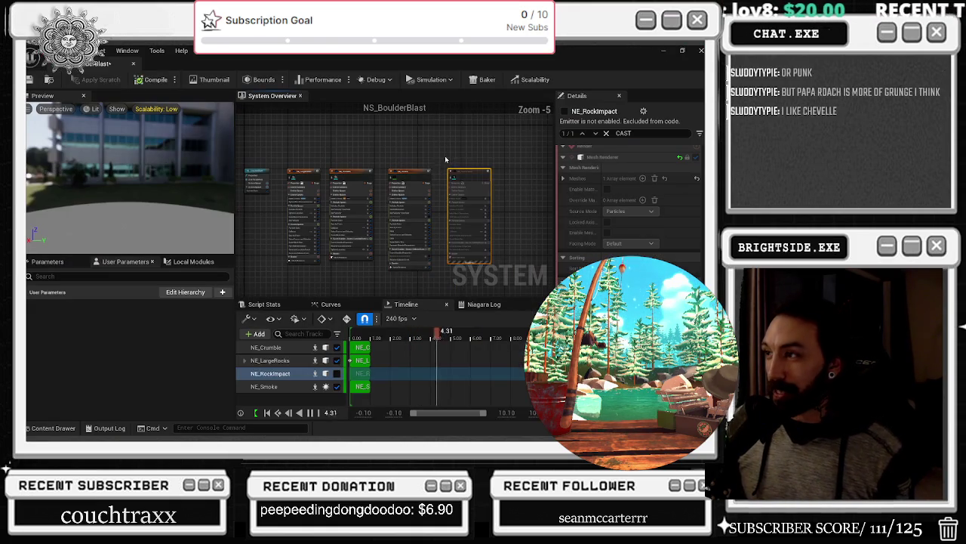
Step: Inspect the NE_Smoke, NE_RockImpact and NE_Crumble emitters and the NS_BoulderBlast system properties
left_click(411, 173)
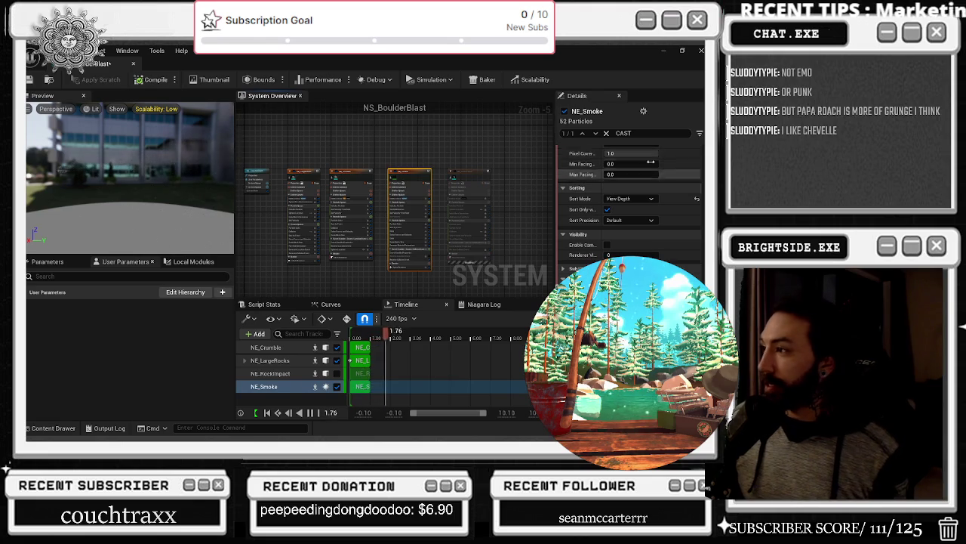
left_click(476, 179)
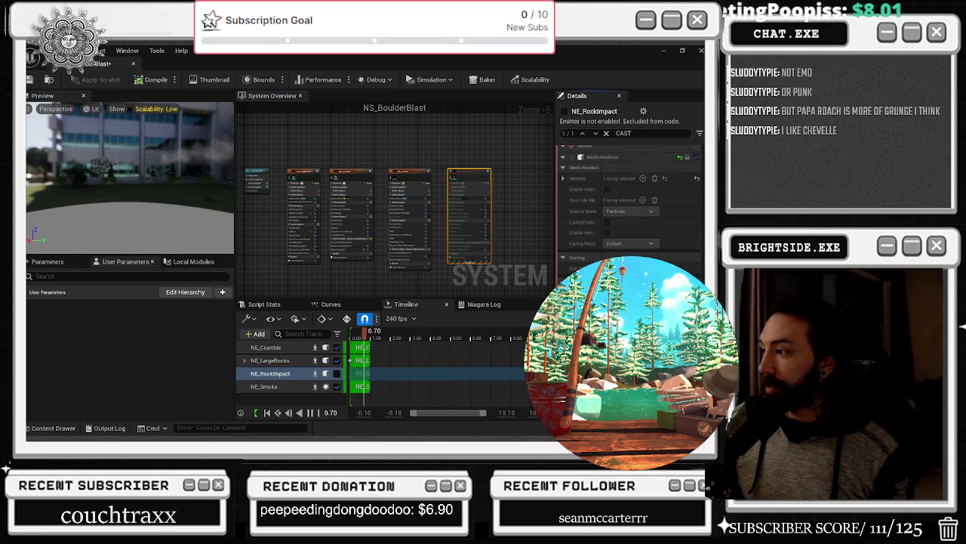
left_click(351, 172)
left_click(257, 174)
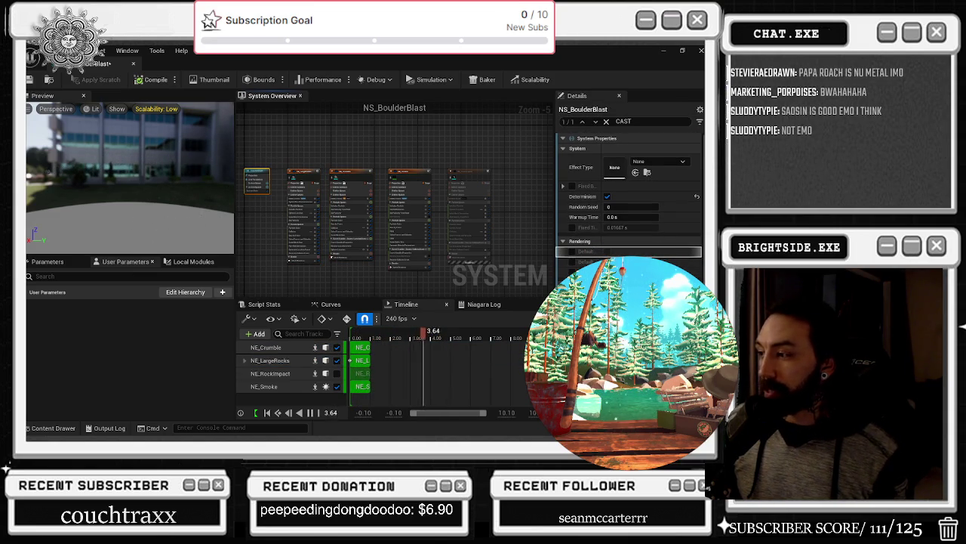
Step: Save and compile NS_BoulderBlast, then close its Niagara editor tab
key("ctrl+shift+s")
left_click(432, 346)
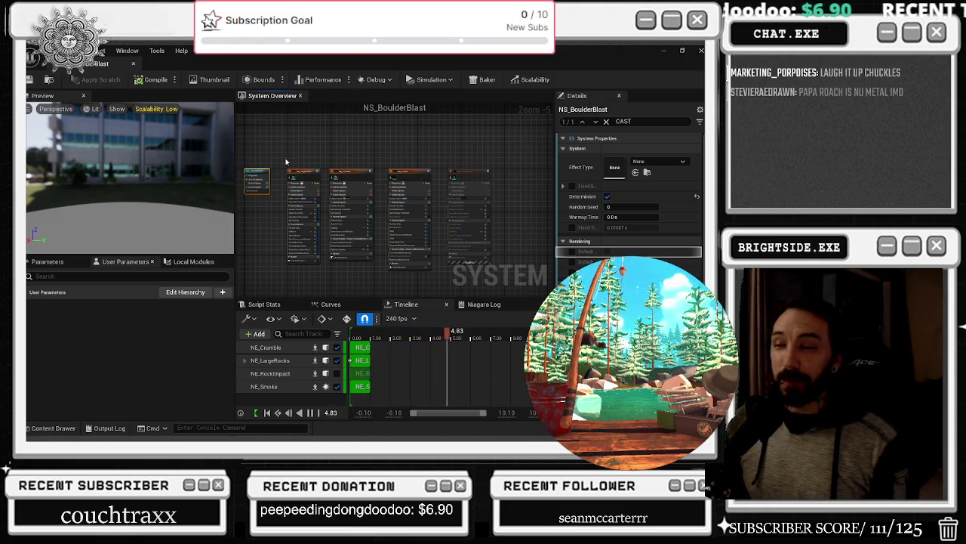
left_click(139, 79)
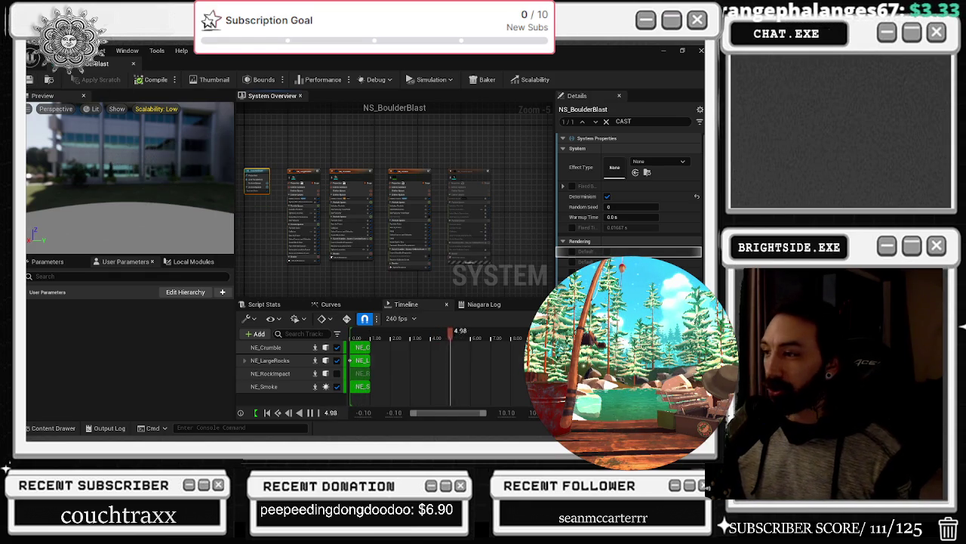
left_click(133, 63)
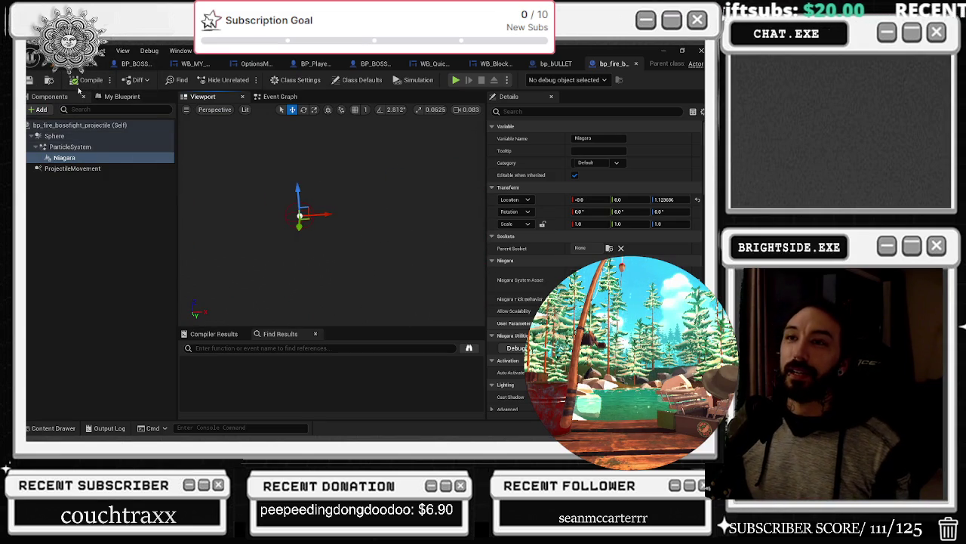
Step: From the level editor, run a Play In Editor test of the attic boss fight, then stop it
left_click(75, 64)
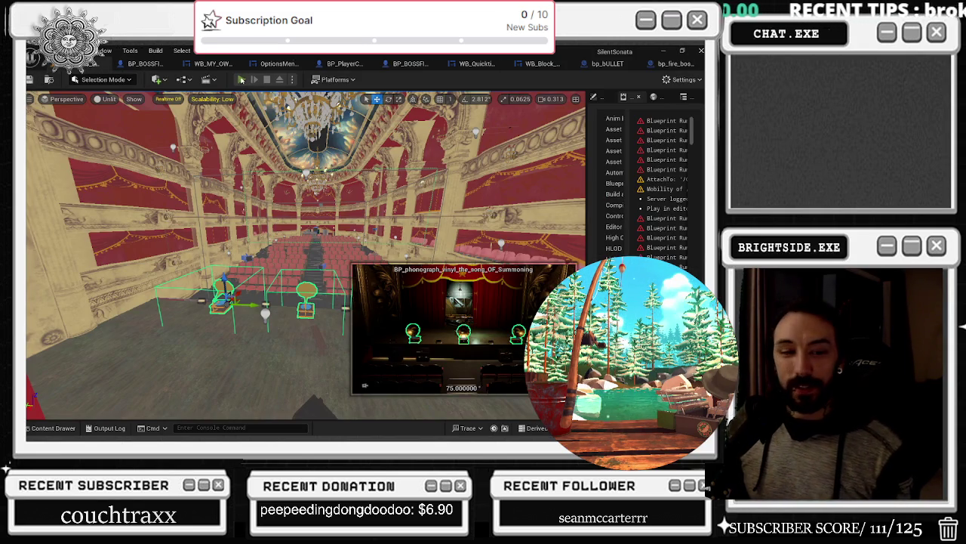
key("alt+p")
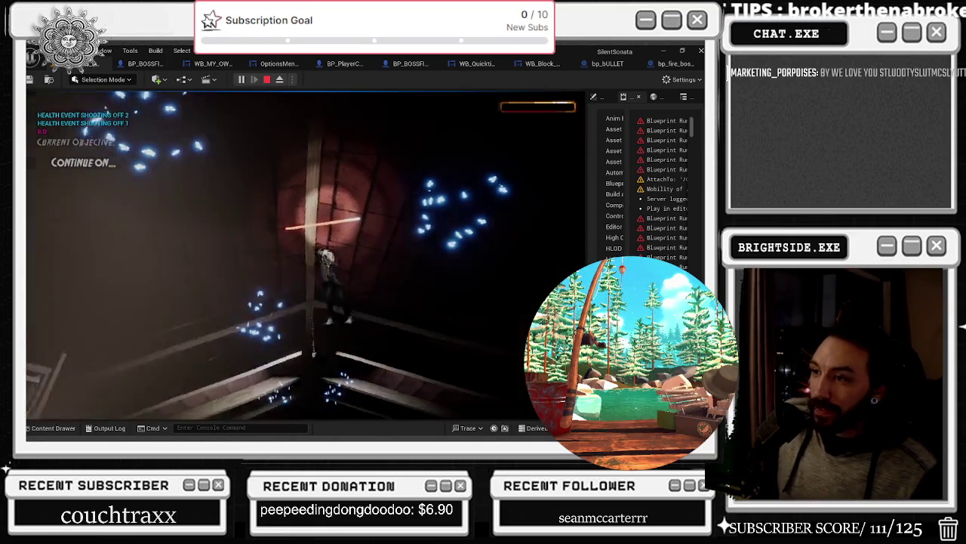
key("Escape")
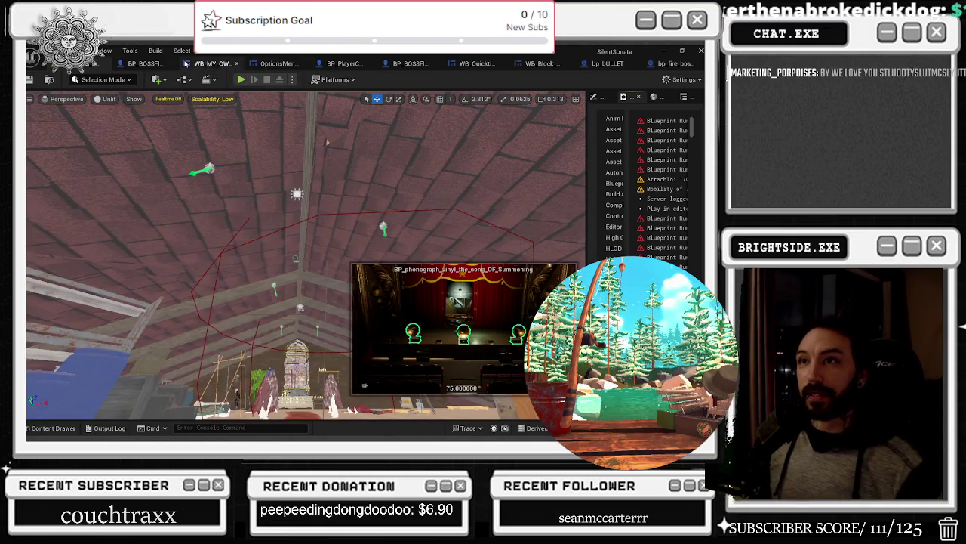
Step: Find the Spawn Actor node in the final boss's Shoot Fire graph and open bp_fire_bossfight_projectile from its class
left_click(151, 64)
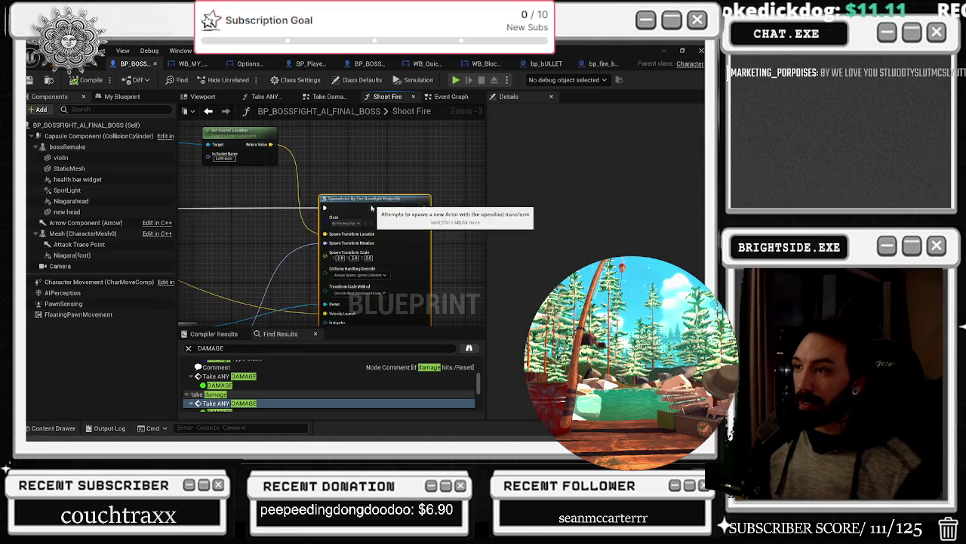
left_click_drag(354, 213, 453, 230)
mouse_move(233, 195)
left_mouse_down()
mouse_move(310, 204)
mouse_move(298, 145)
mouse_move(540, 145)
left_mouse_up()
left_click_drag(483, 198, 219, 180)
mouse_move(348, 197)
left_mouse_down()
mouse_move(362, 202)
mouse_move(375, 240)
mouse_move(427, 285)
left_mouse_up()
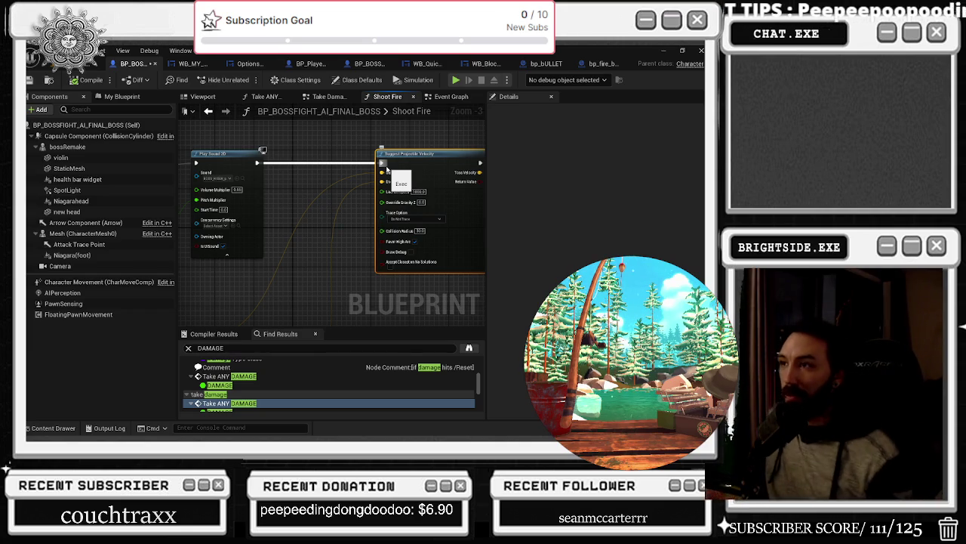
left_click_drag(386, 168, 404, 219)
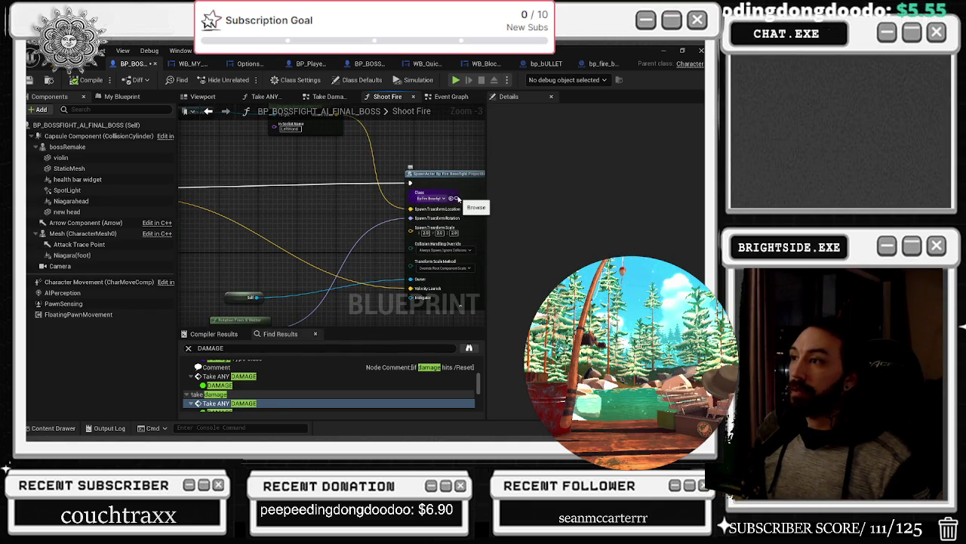
left_click(457, 198)
double_click(401, 290)
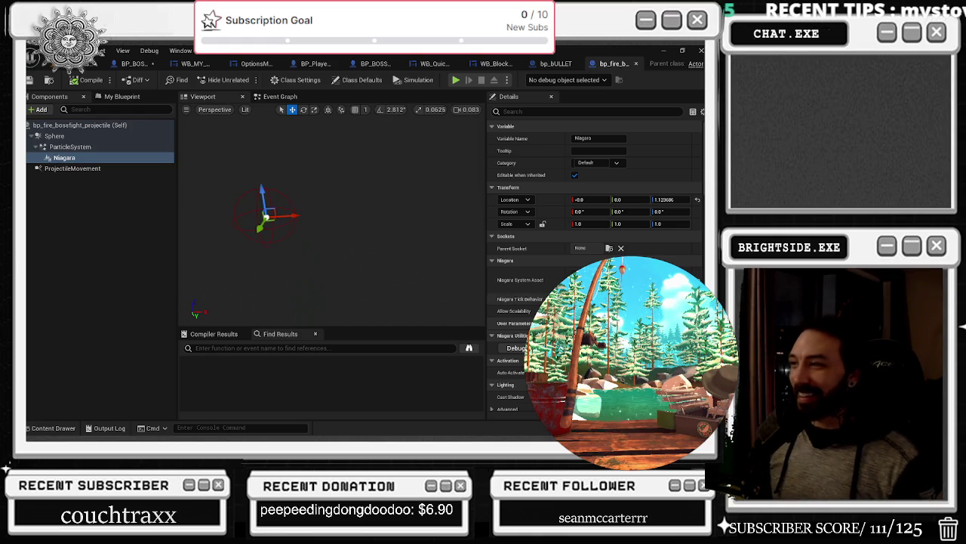
Step: Bring the Twitch stream window forward and close it
key("alt+Tab")
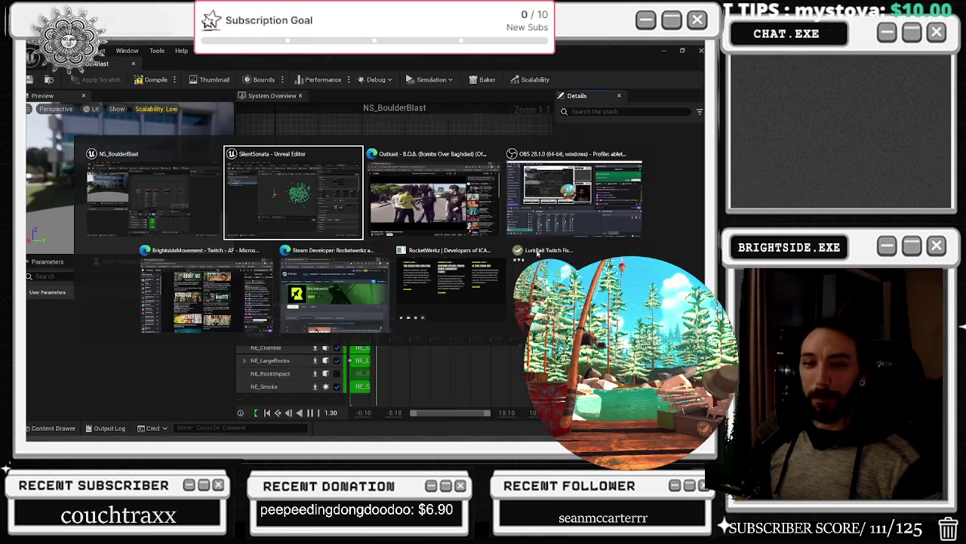
key("Tab")
key("Tab")
key("Tab")
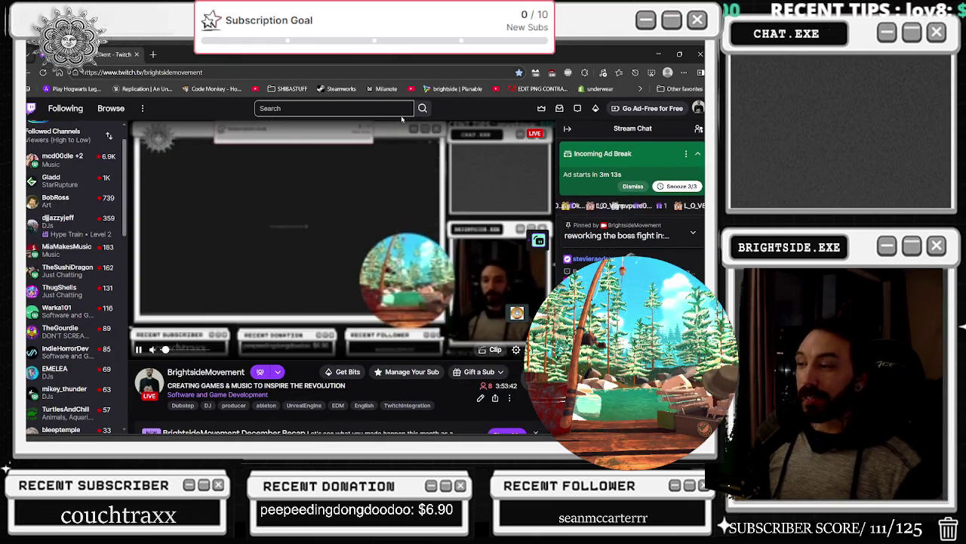
left_click(136, 55)
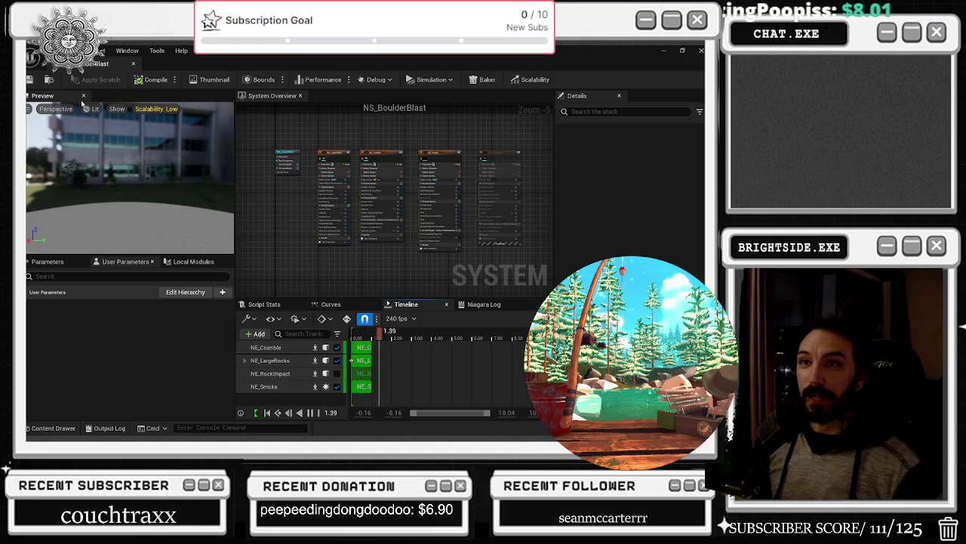
Step: Switch to the YouTube music window and skip ahead to another song in the mix
key("alt+Tab")
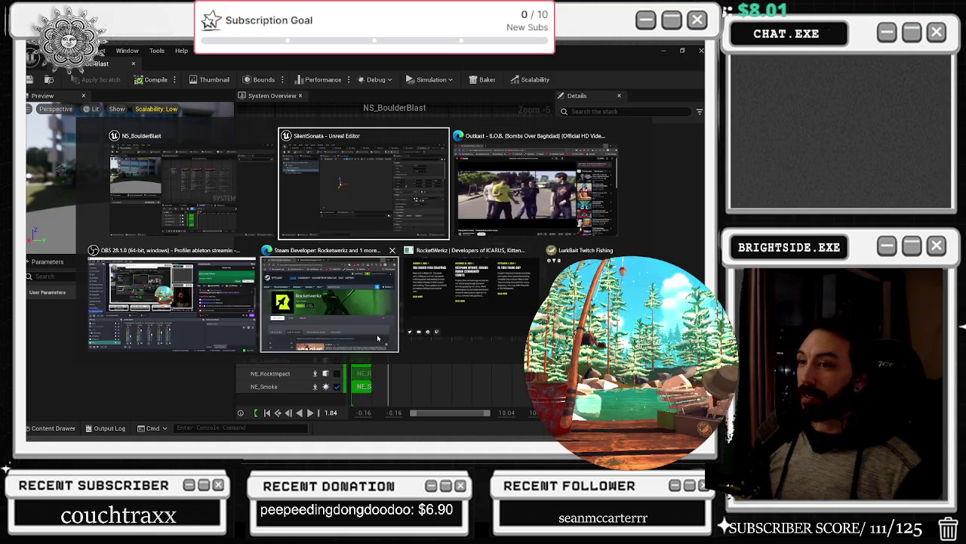
left_click(511, 214)
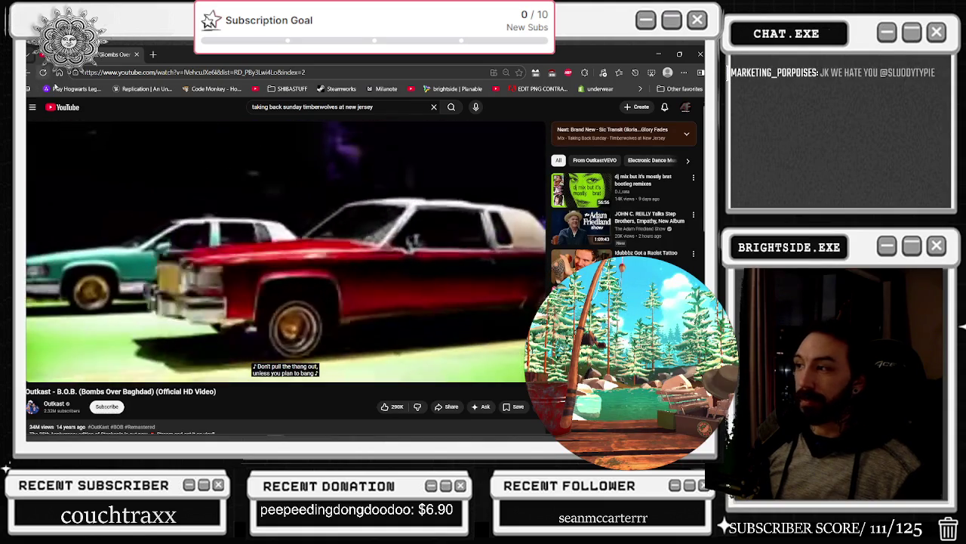
key("alt+Left")
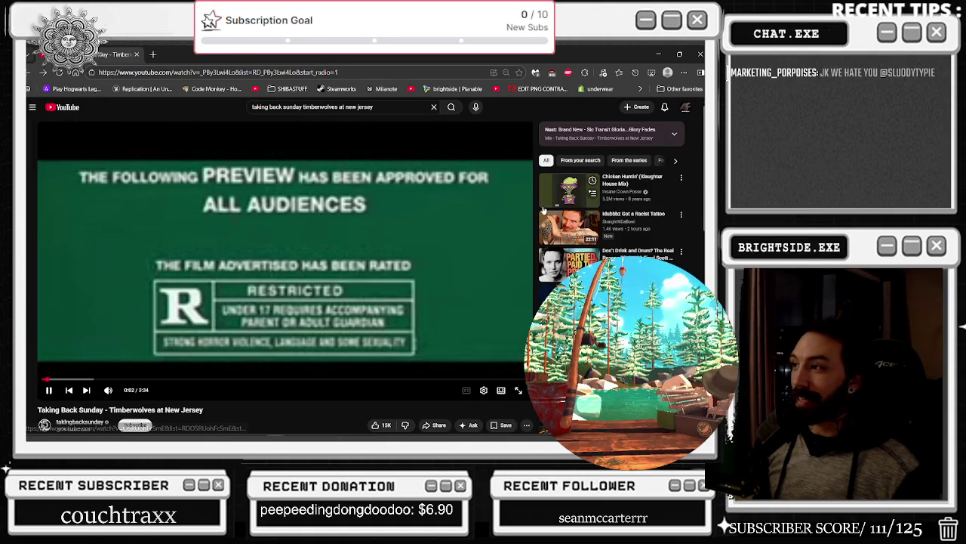
scroll(520, 225, "down", 2)
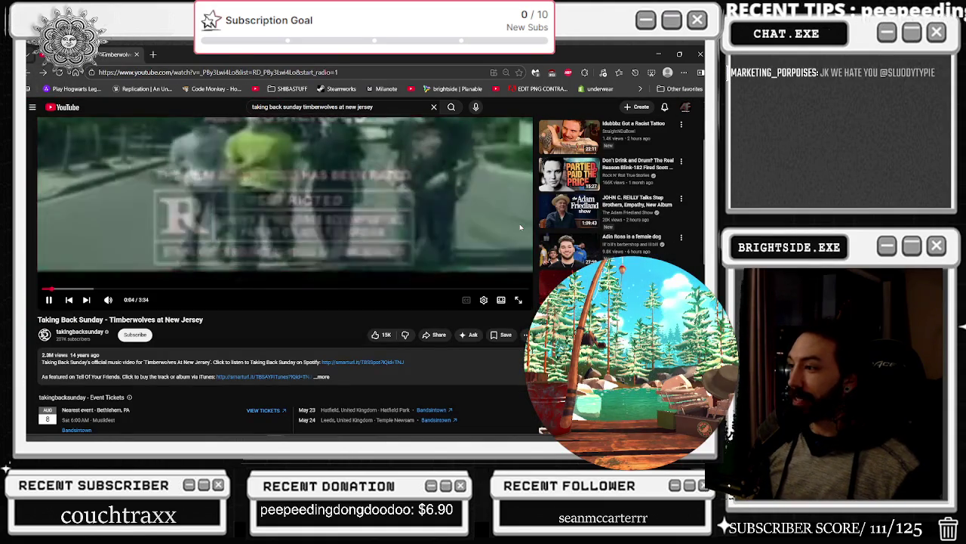
scroll(509, 295, "down", 1)
left_click(558, 302)
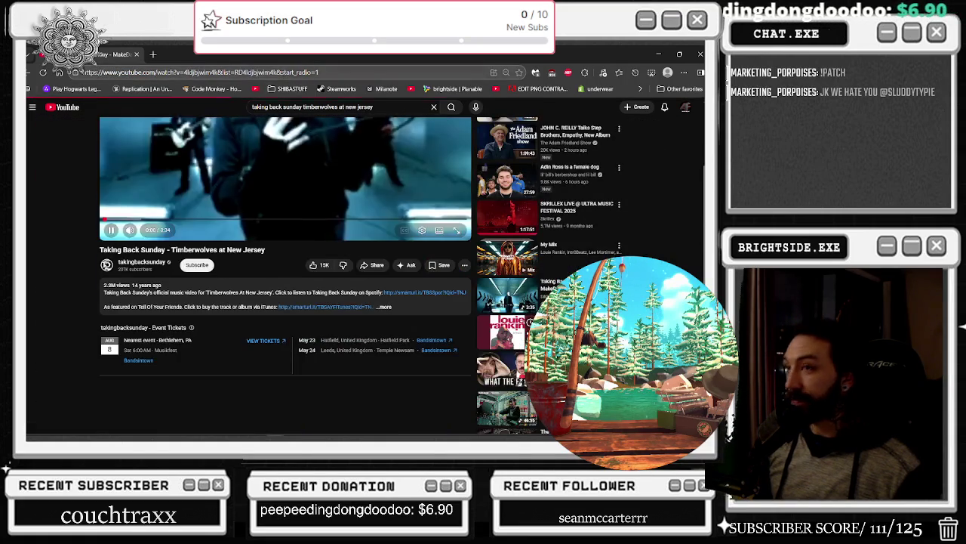
Step: Search YouTube for 'brand new sic transit gloria', play the video, and minimize the browser
key("slash")
key("ctrl+BackSpace")
key("ctrl+BackSpace")
key("ctrl+BackSpace")
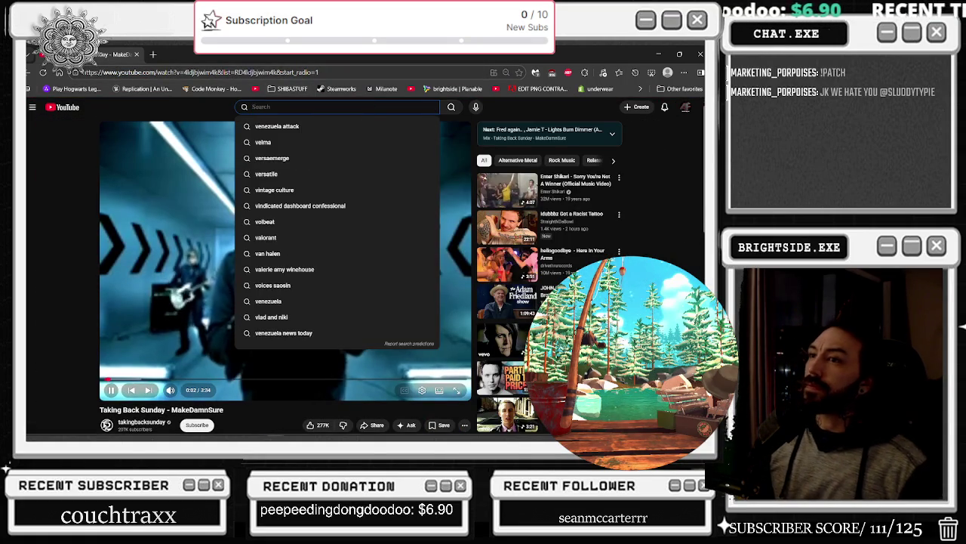
type("BRAND NEW")
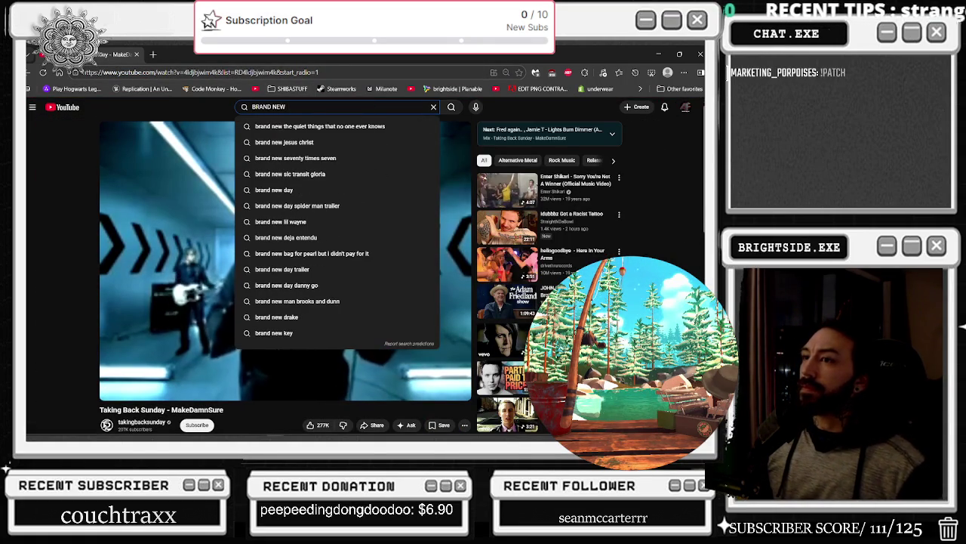
key("Down")
key("Down")
key("Down")
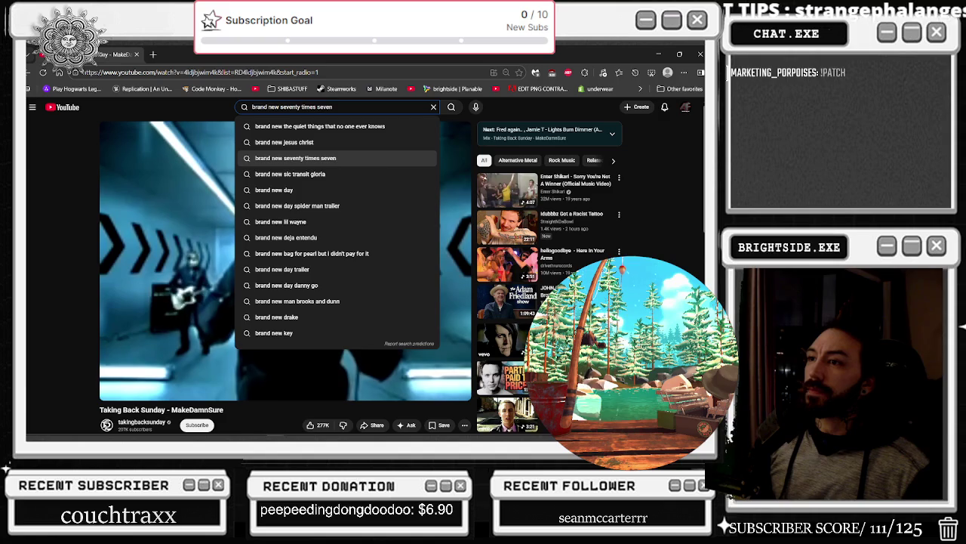
key("Down")
key("Return")
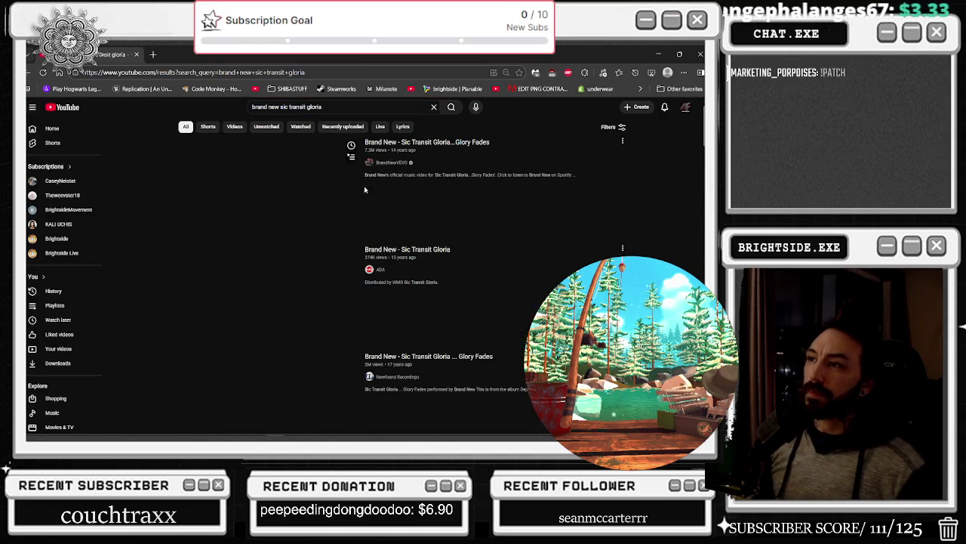
left_click(373, 196)
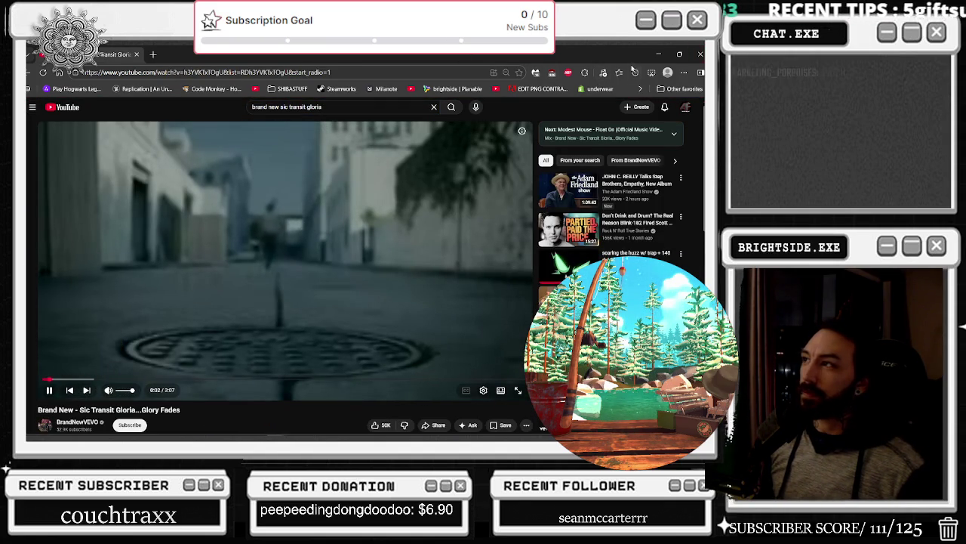
left_click(658, 53)
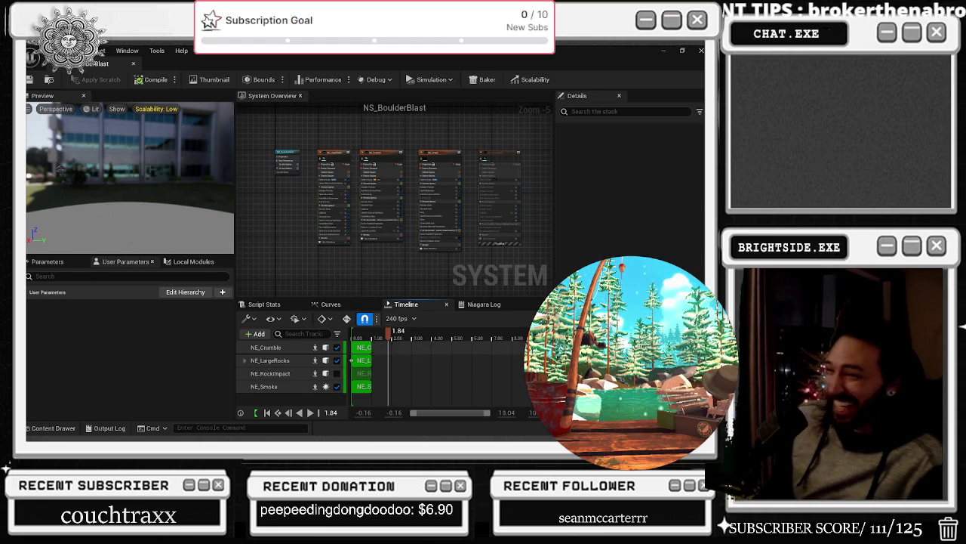
Step: Set the NS_BoulderBlast timeline display rate to 30 fps, then close it and bp_fire_bossfight_projectile
left_click(393, 321)
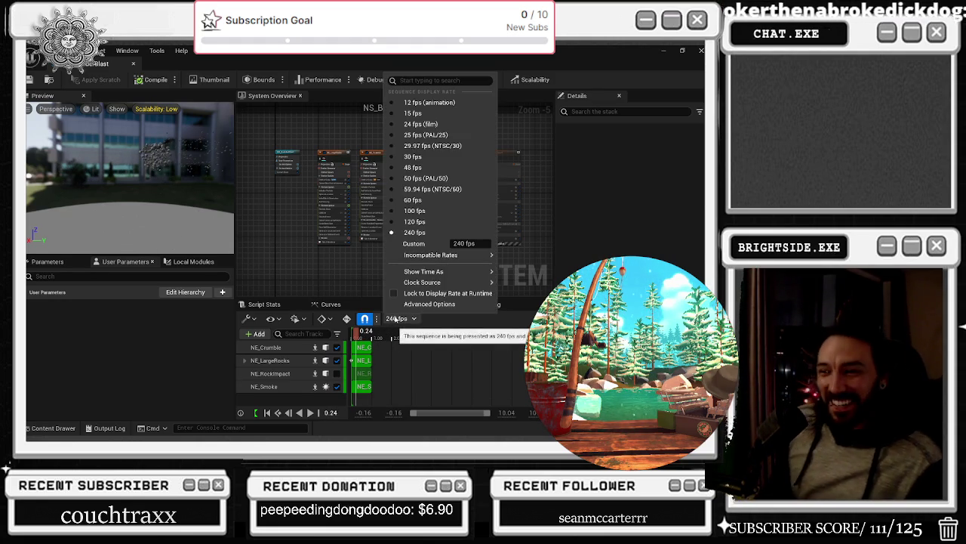
left_click(426, 168)
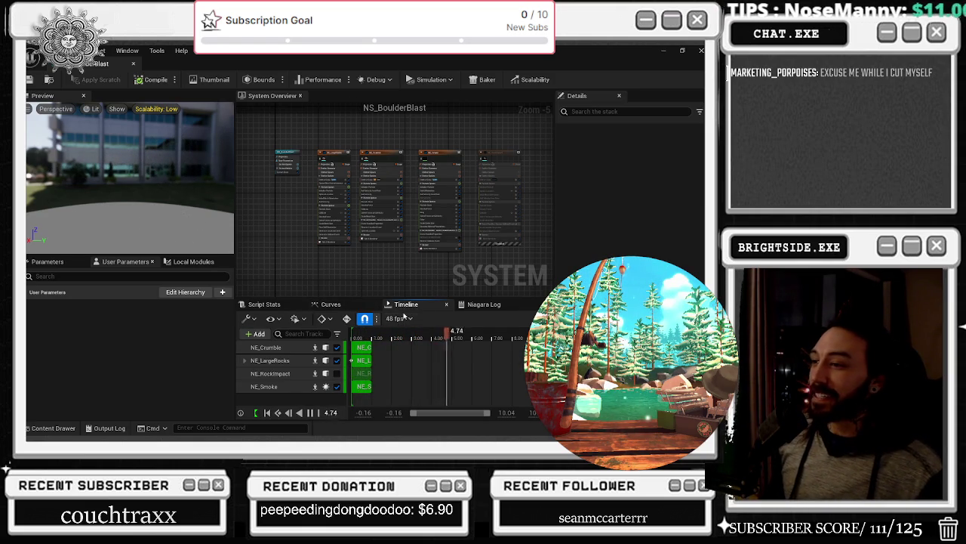
left_click(404, 318)
left_click(439, 157)
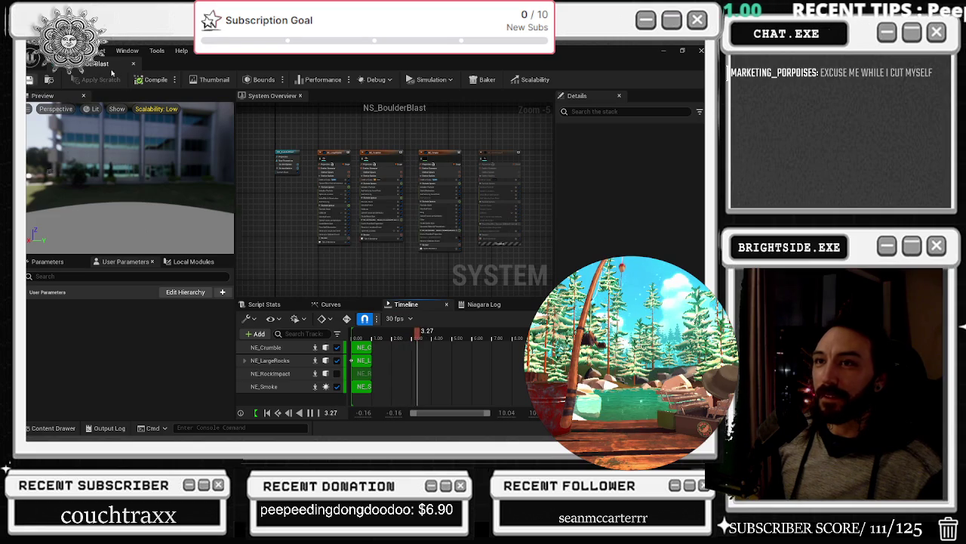
left_click(134, 66)
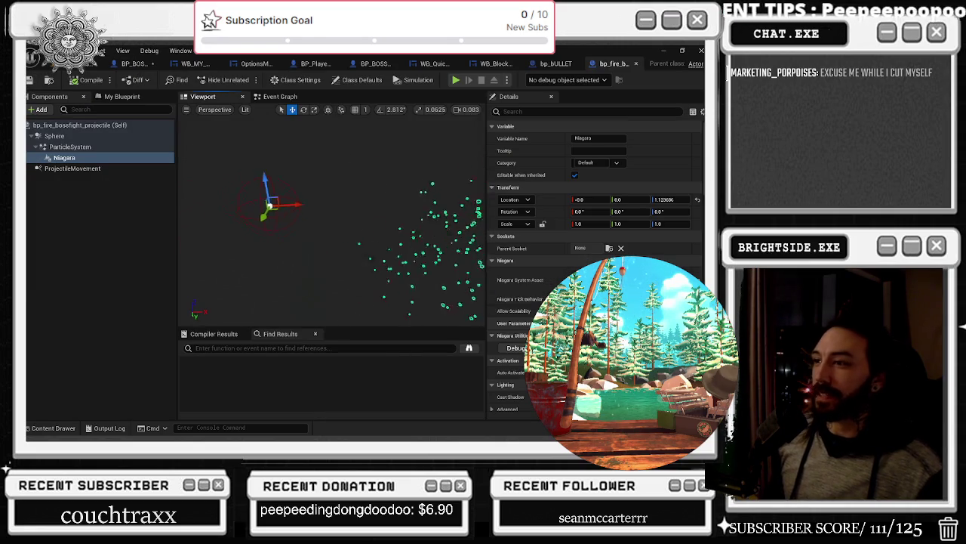
left_click(635, 64)
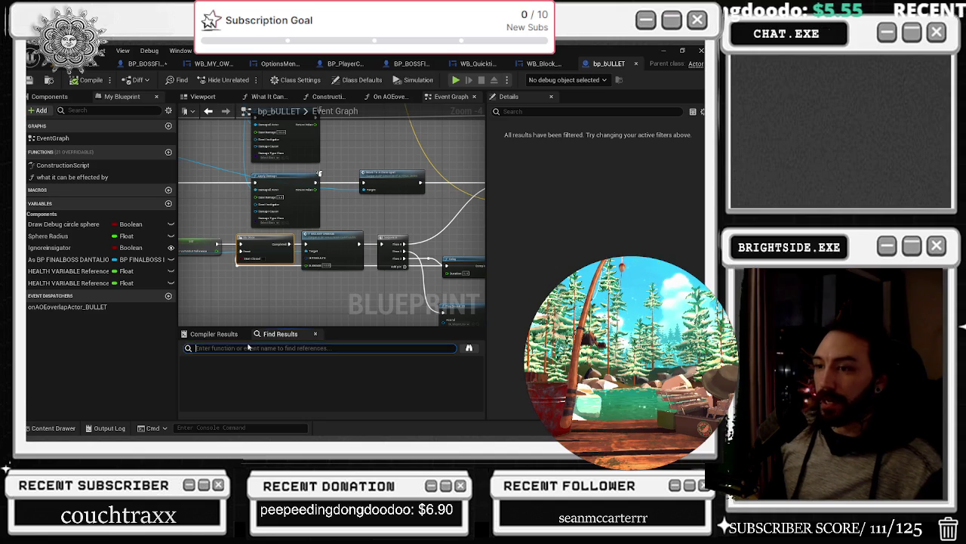
type("DESTROY")
Step: Close the bp_BULLET blueprint and switch to the final boss blueprint
key("Return")
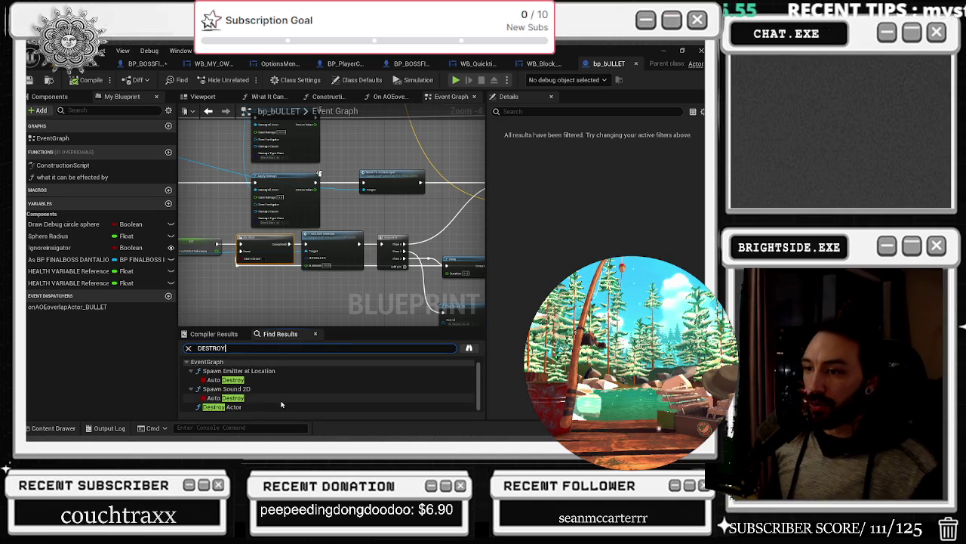
left_click(636, 63)
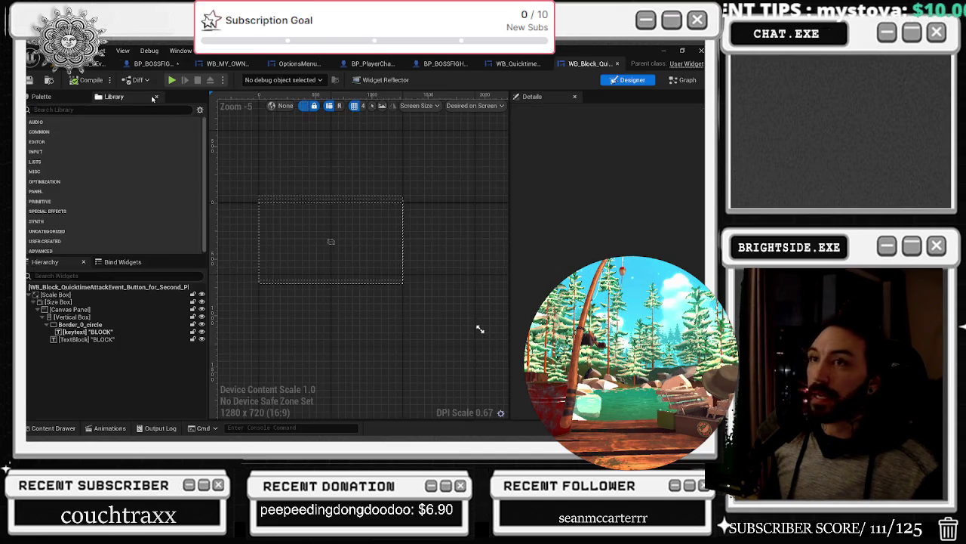
left_click(98, 63)
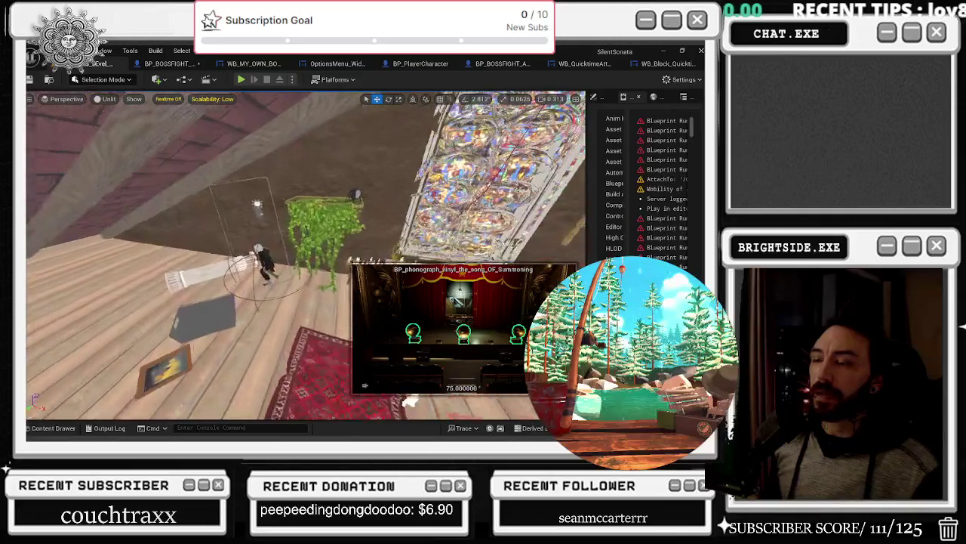
key("ctrl+Tab")
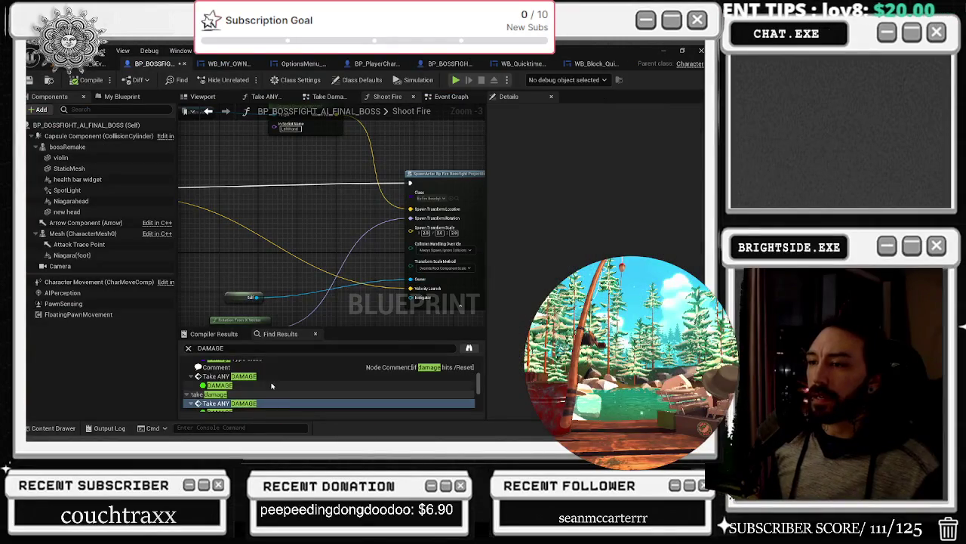
Step: Search the boss blueprint for BULLET, jump to the Cast To bp_BULLET node, and save all
type("BULLET")
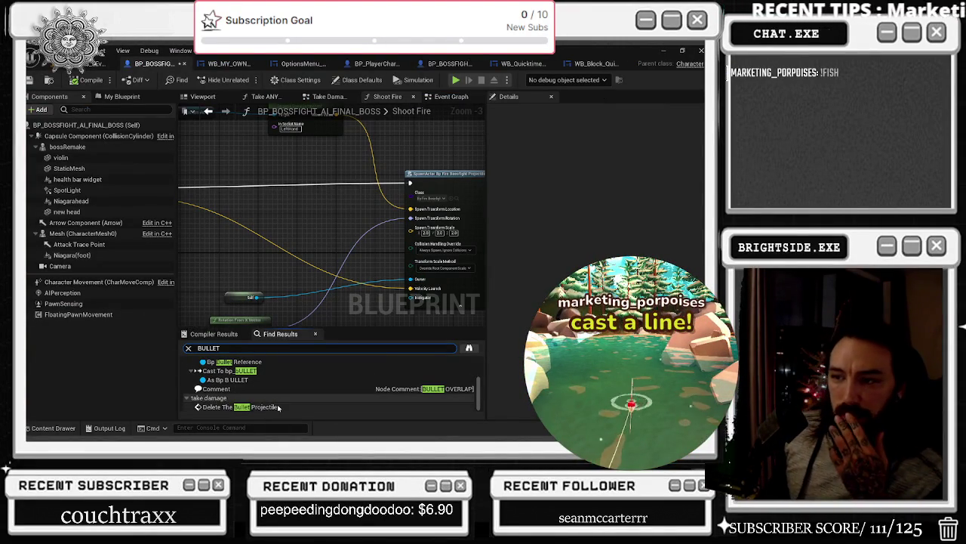
left_click(242, 406)
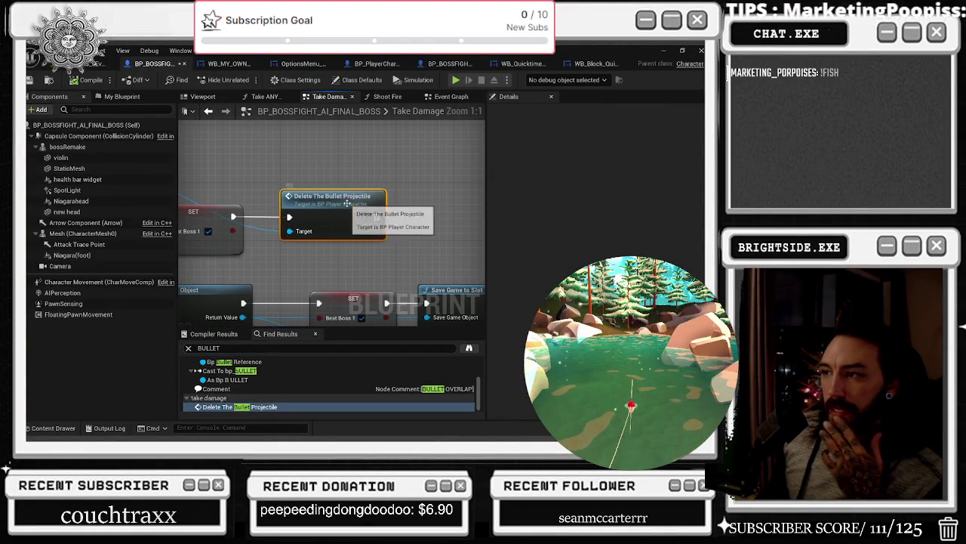
scroll(277, 401, "up", 5)
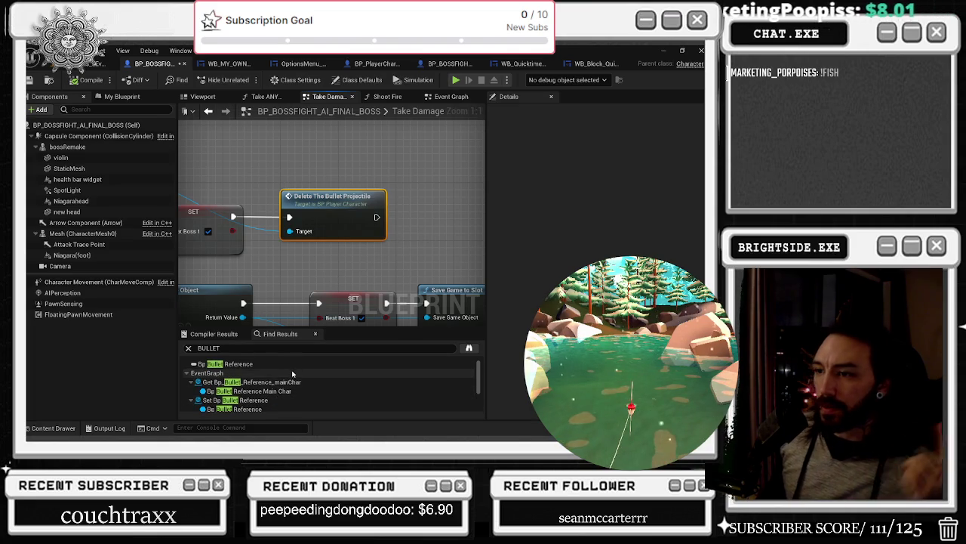
left_click(298, 383)
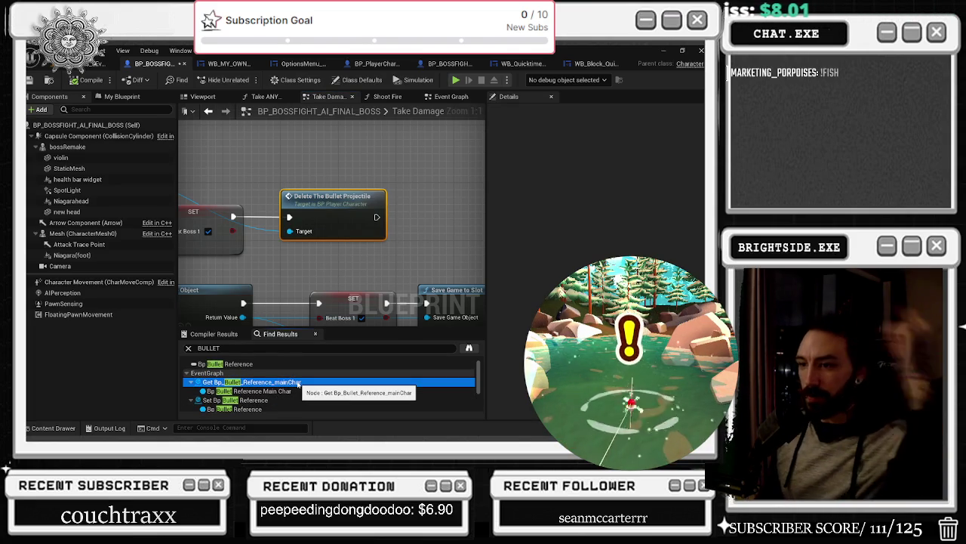
double_click(298, 383)
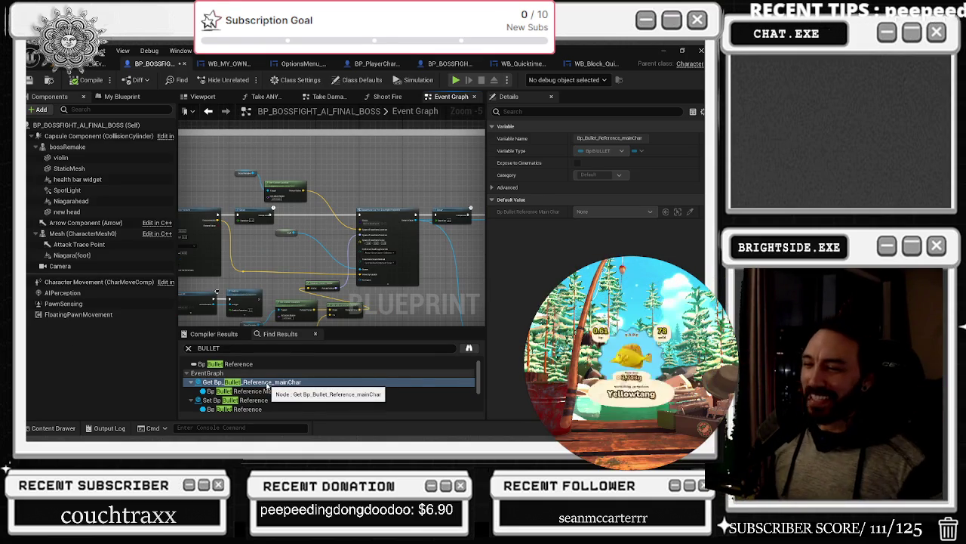
scroll(290, 396, "down", 3)
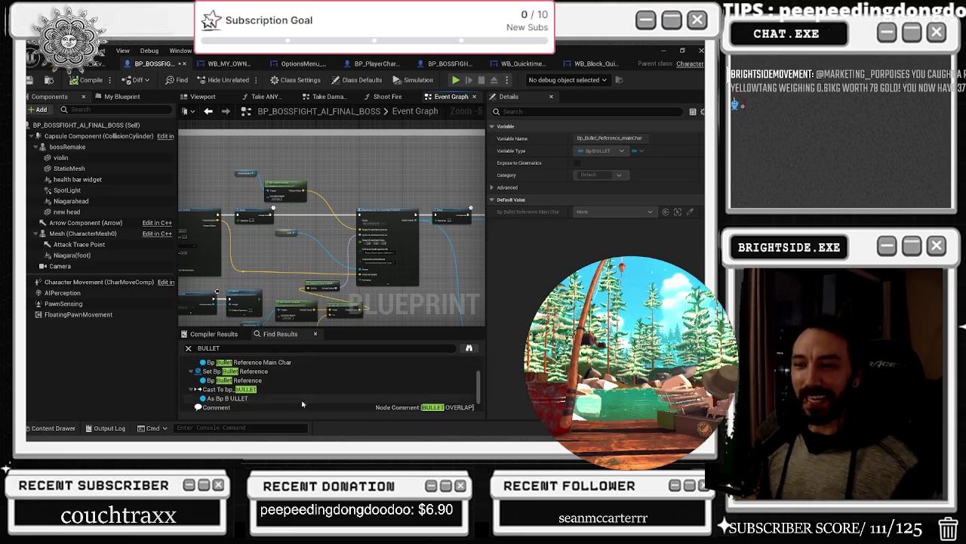
left_click(293, 388)
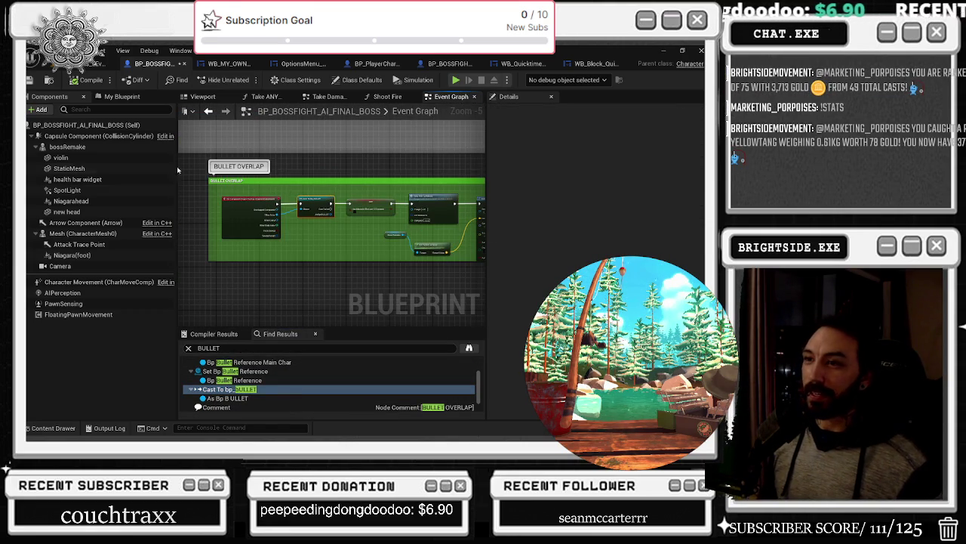
left_click(30, 79)
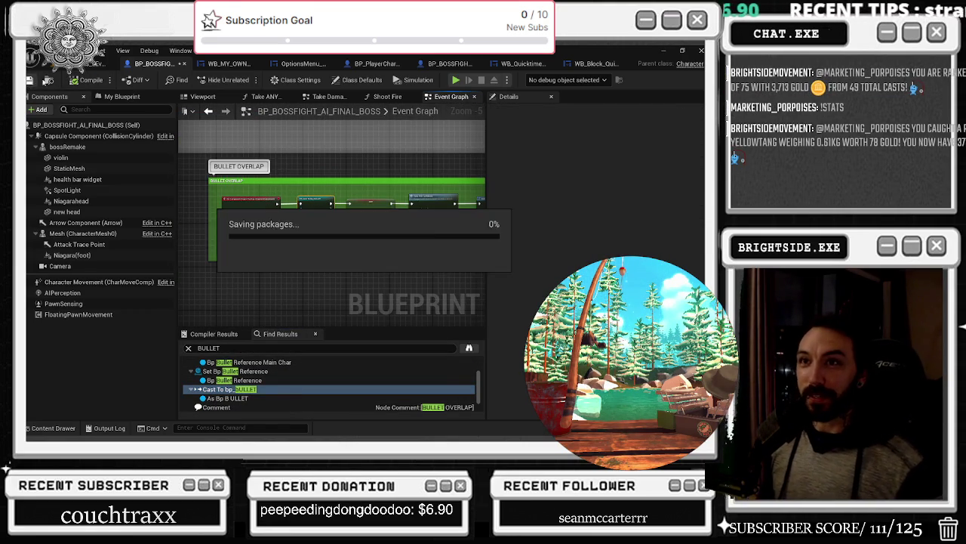
Step: Open the boss blueprint from the level, search BULLET, and follow Delete The Bullet Projectile
left_click(102, 64)
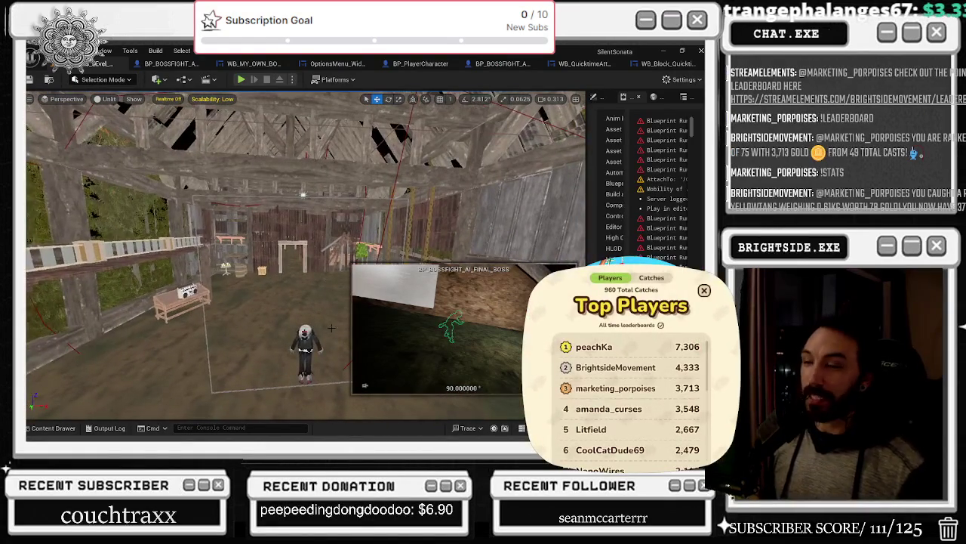
left_click(332, 290)
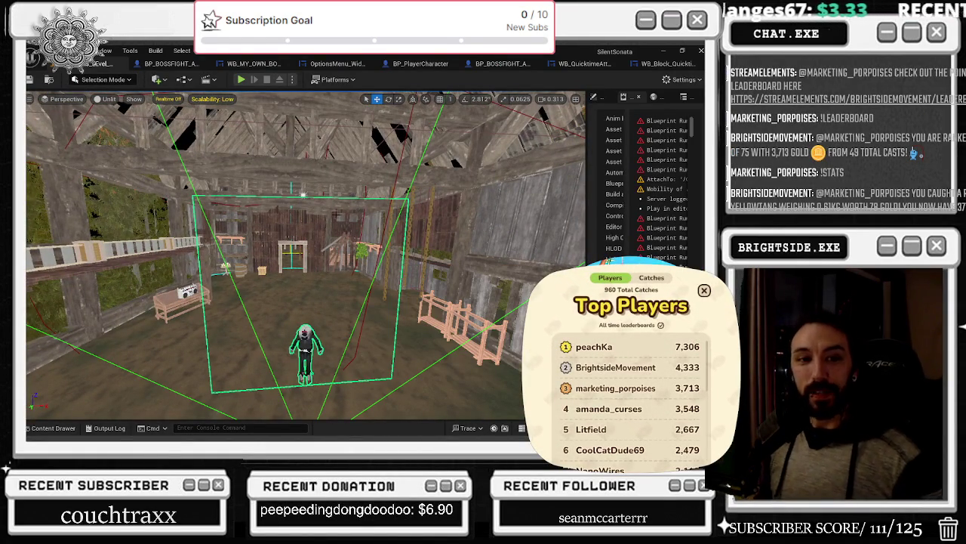
key("ctrl+e")
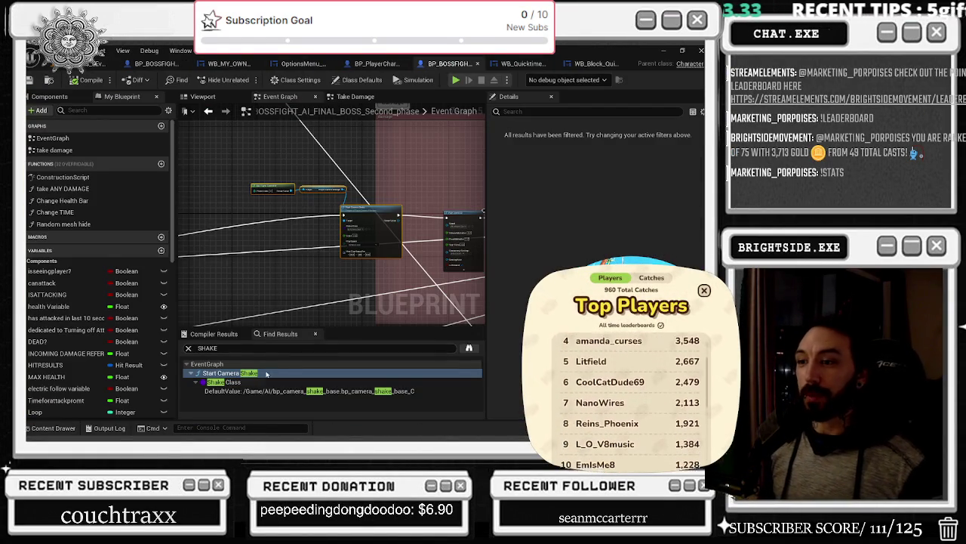
key("ctrl+a")
type("B")
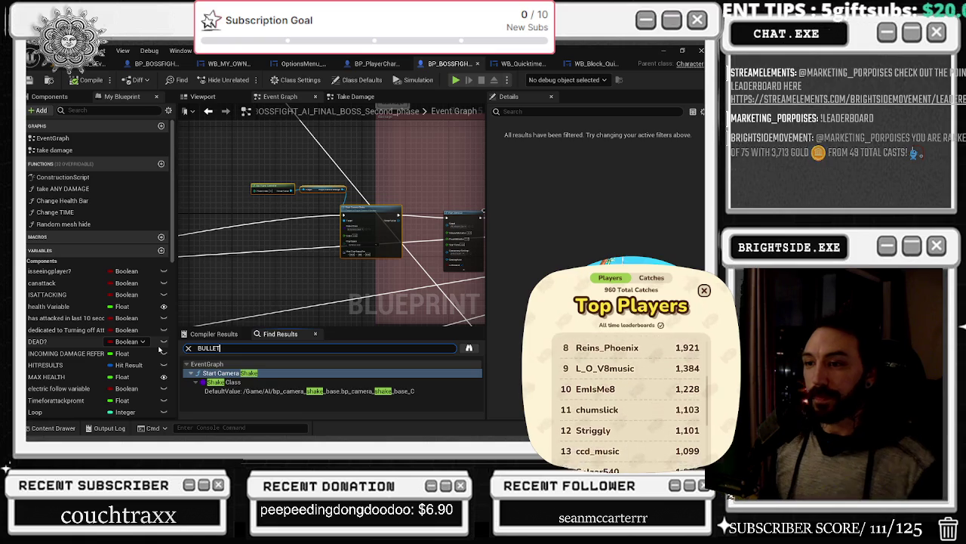
type("LET")
left_click(237, 373)
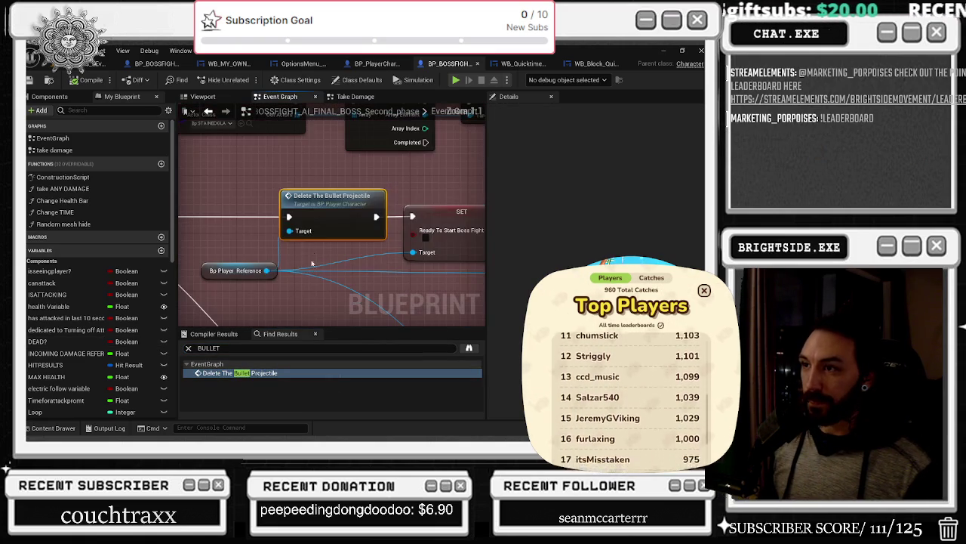
double_click(317, 215)
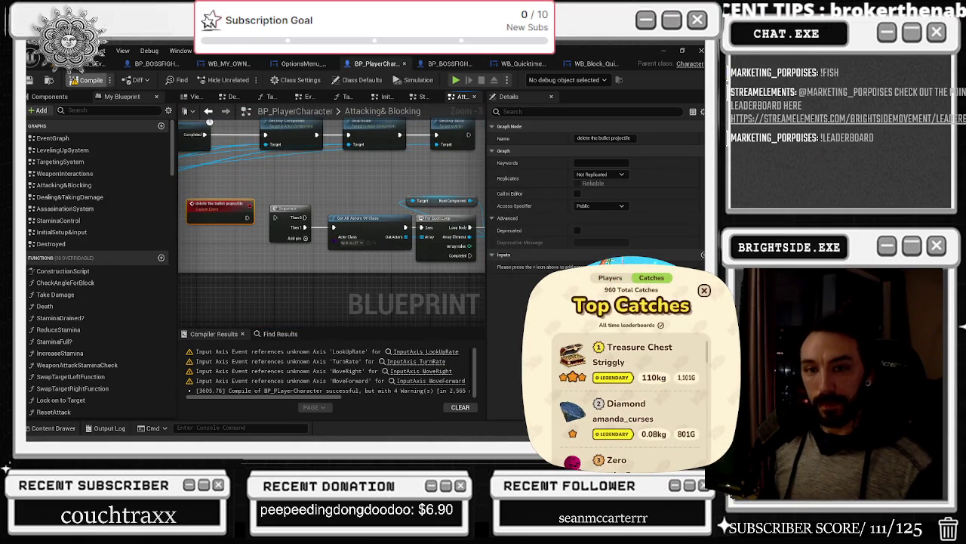
Step: Run a quick play test, then re-search BULLET and open the player's Delete The Bullet Projectile event
key("alt+p")
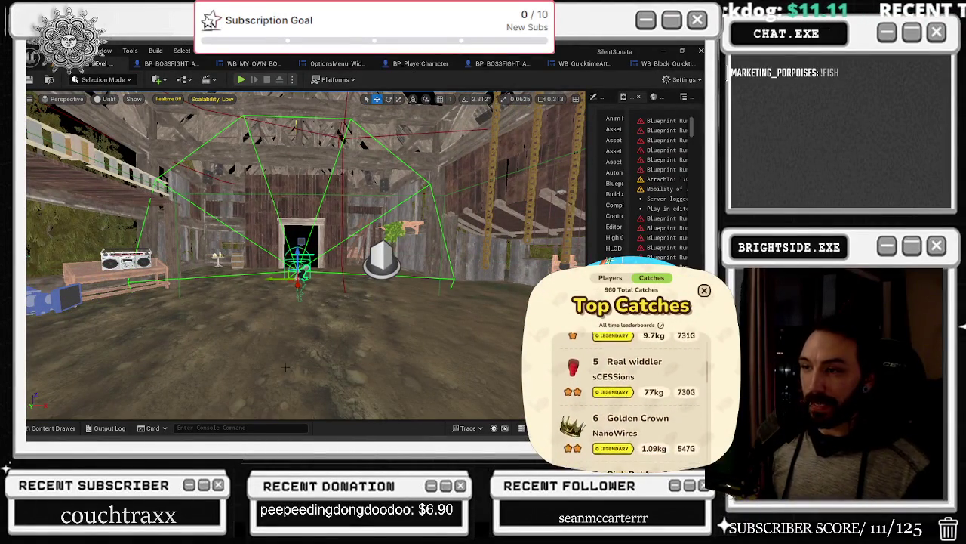
key("Escape")
key("ctrl+f")
type("BULLET")
key("Return")
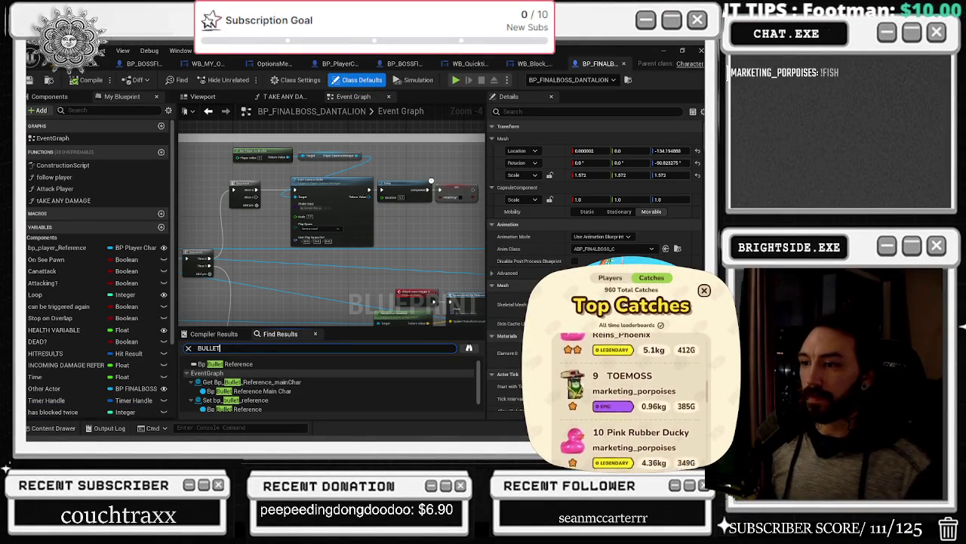
scroll(264, 387, "down", 1)
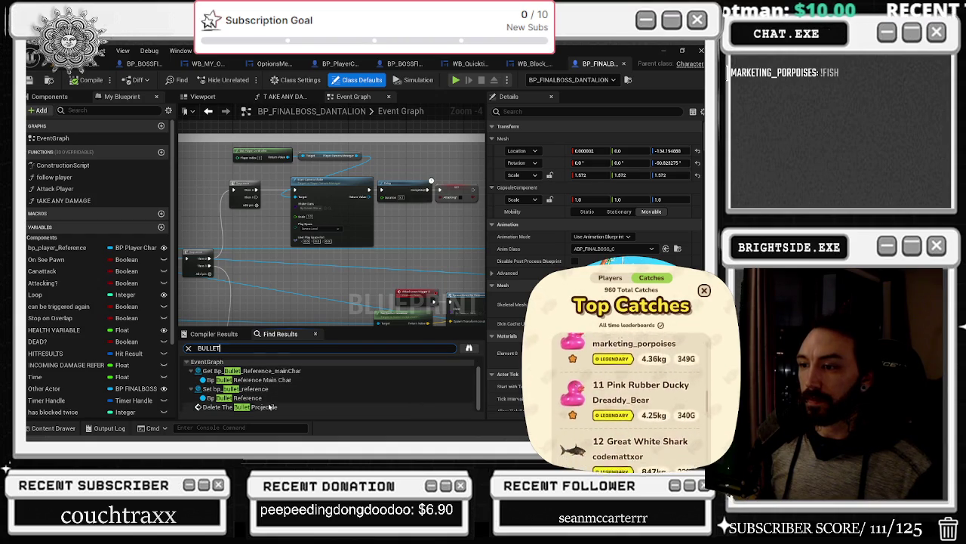
double_click(249, 406)
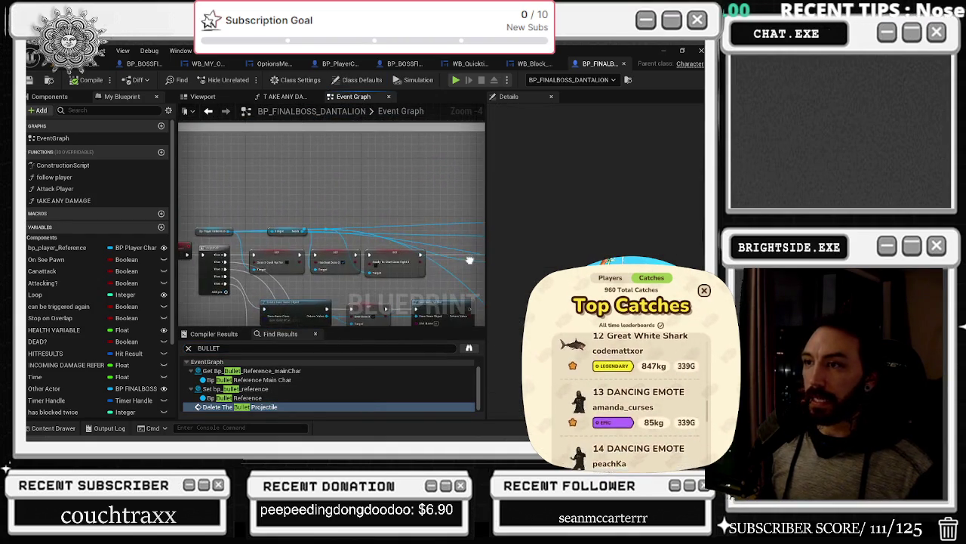
double_click(333, 233)
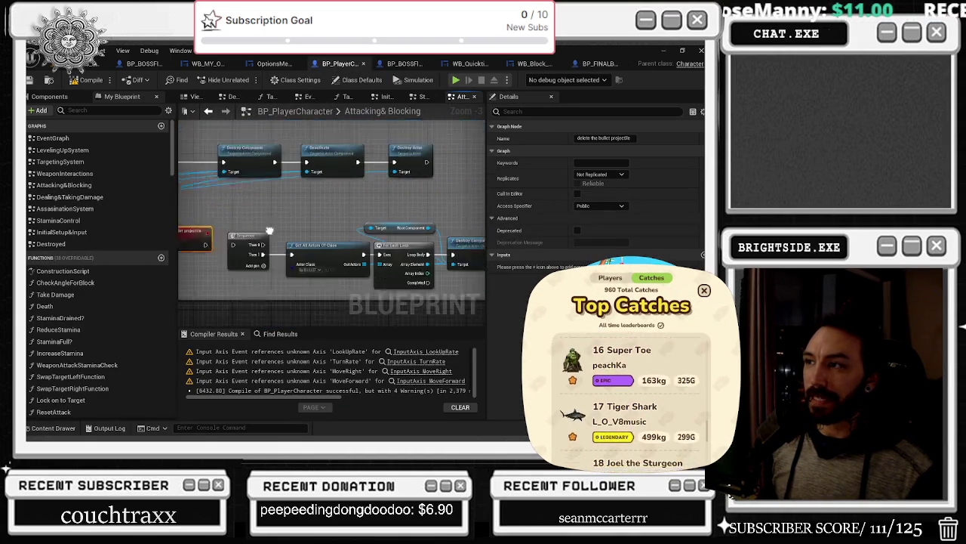
left_click(324, 270)
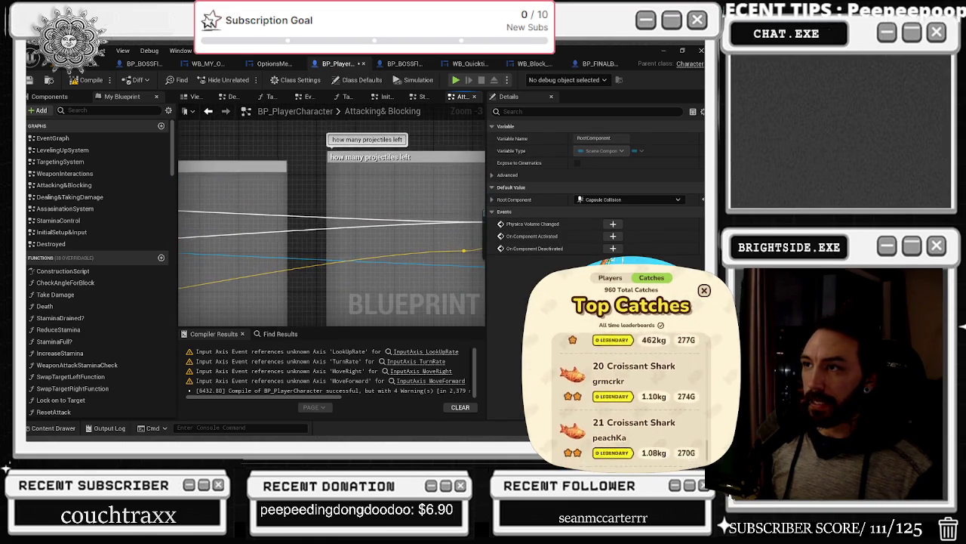
Step: Widen the 1 pROJECTILE comment box leftward
scroll(321, 239, "down", 2)
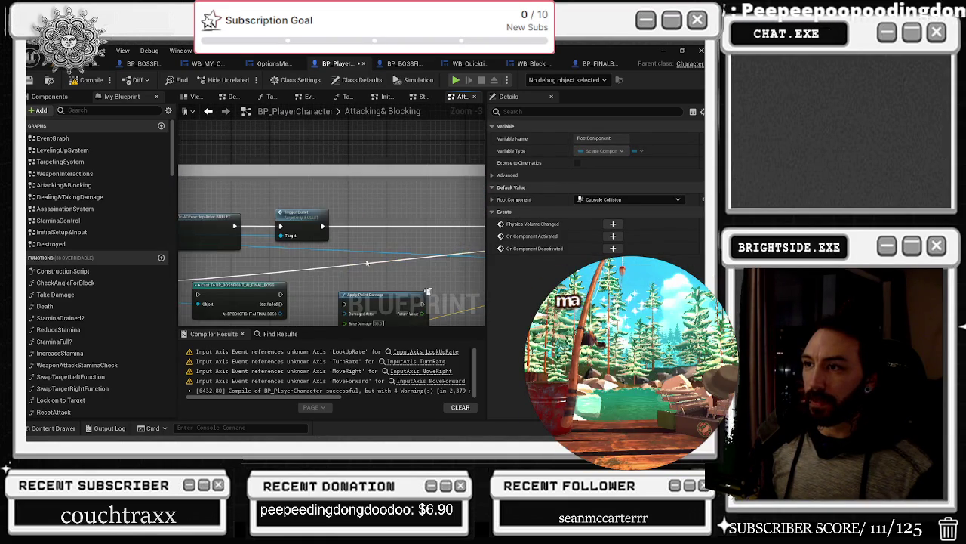
scroll(321, 238, "down", 5)
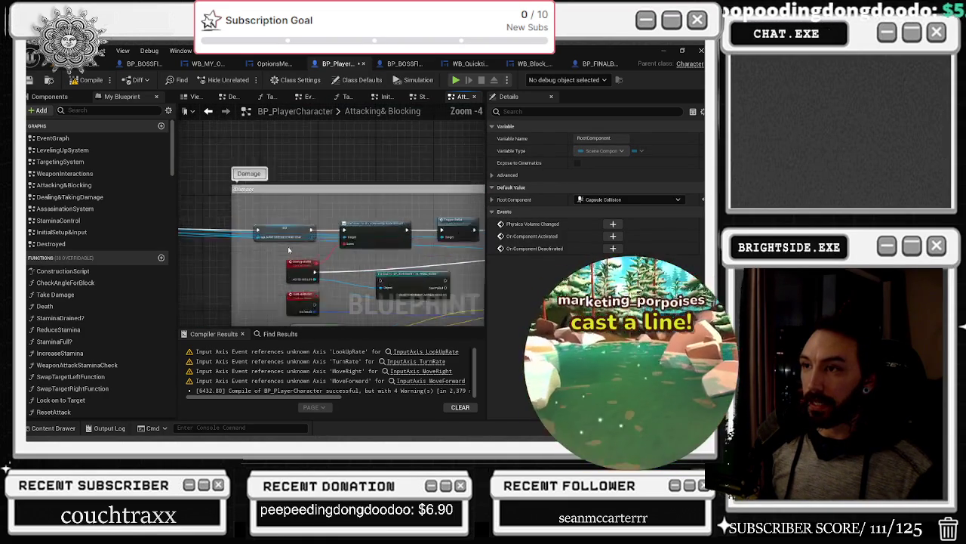
scroll(278, 257, "up", 6)
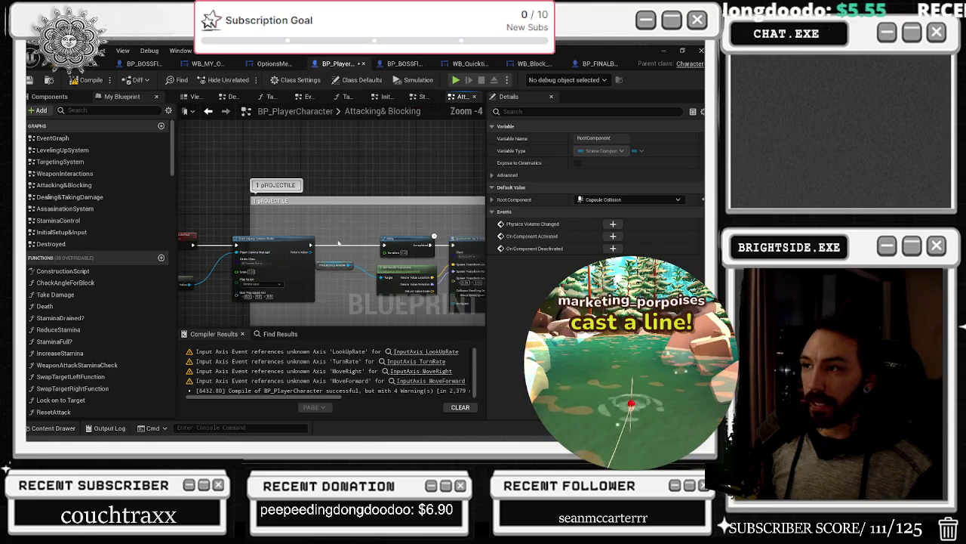
left_click(285, 246)
mouse_move(338, 269)
left_mouse_down()
mouse_move(328, 225)
mouse_move(326, 258)
left_mouse_up()
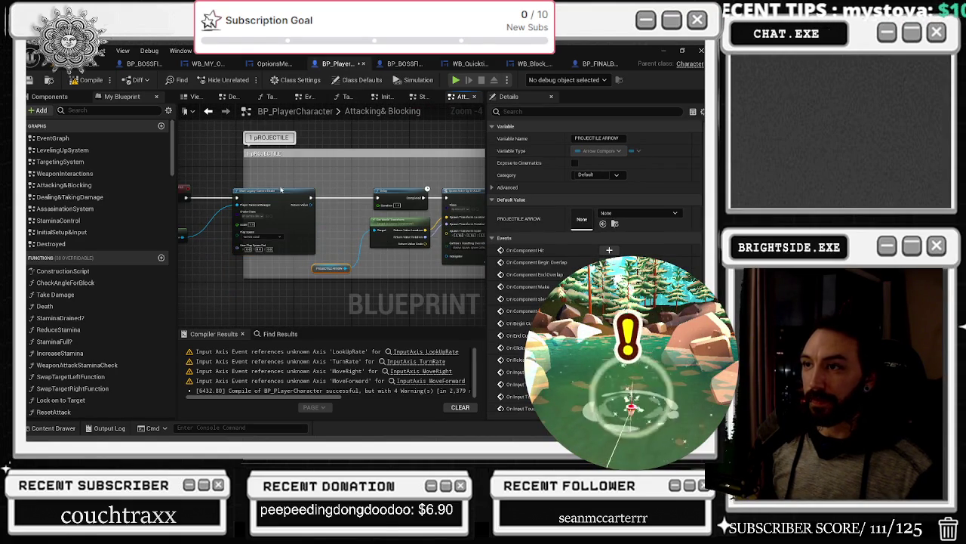
left_click_drag(245, 179, 216, 180)
Step: Assign a camera shake class to Start Legacy Camera Shake and open the BP_CameraShake01 asset
scroll(249, 242, "up", 2)
left_click(257, 203)
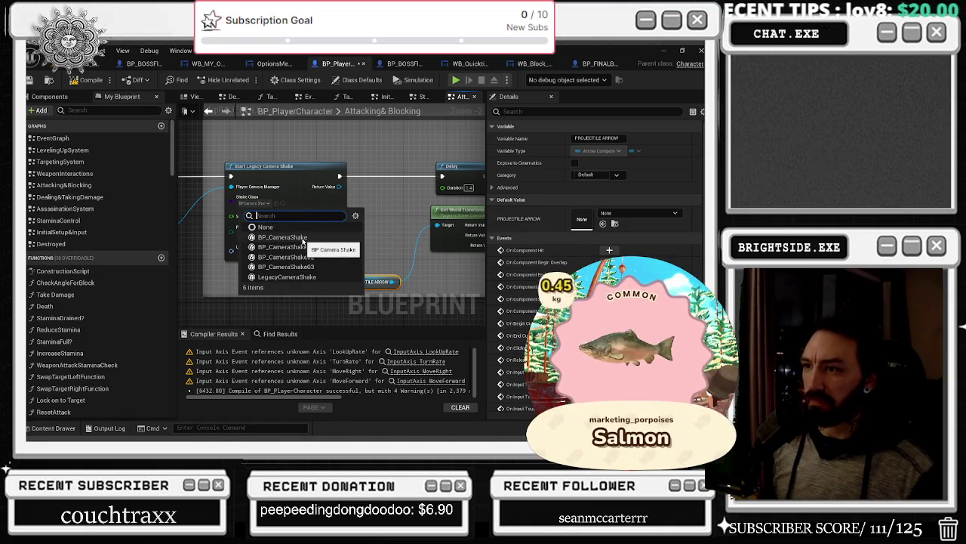
left_click(305, 246)
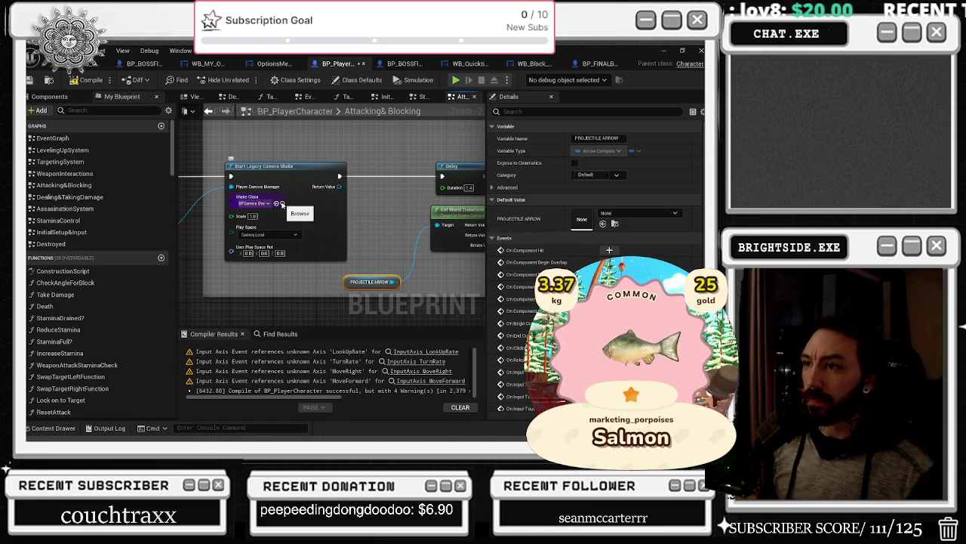
key("ctrl+space")
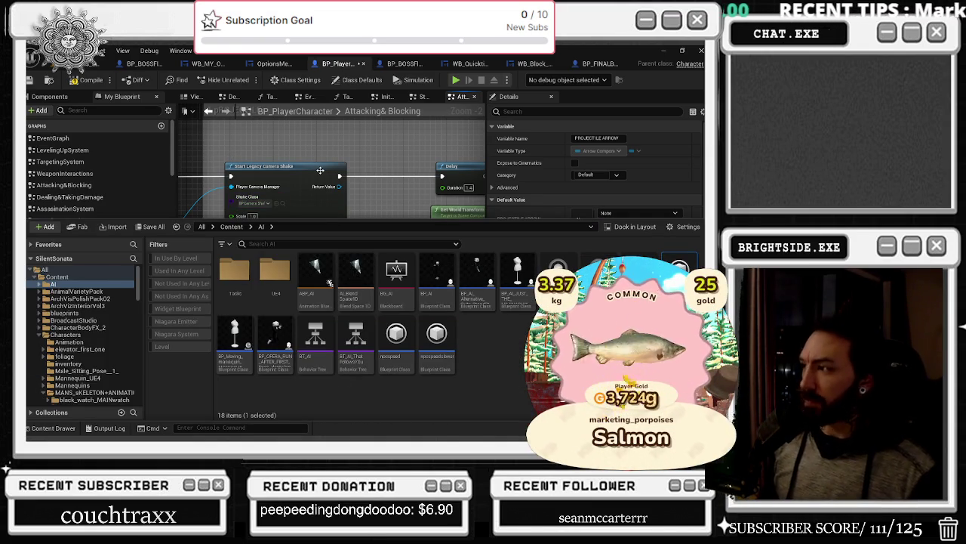
left_click(315, 154)
left_click(257, 203)
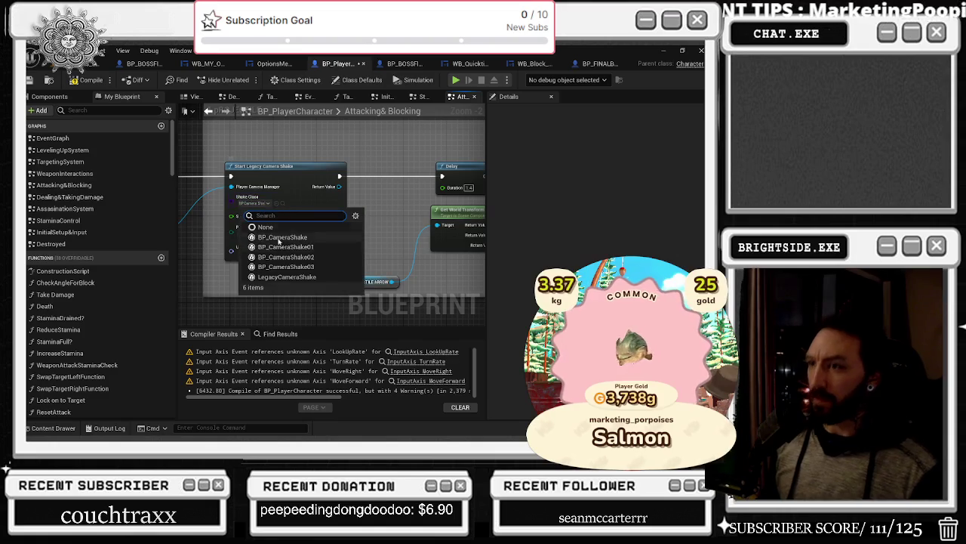
left_click(264, 209)
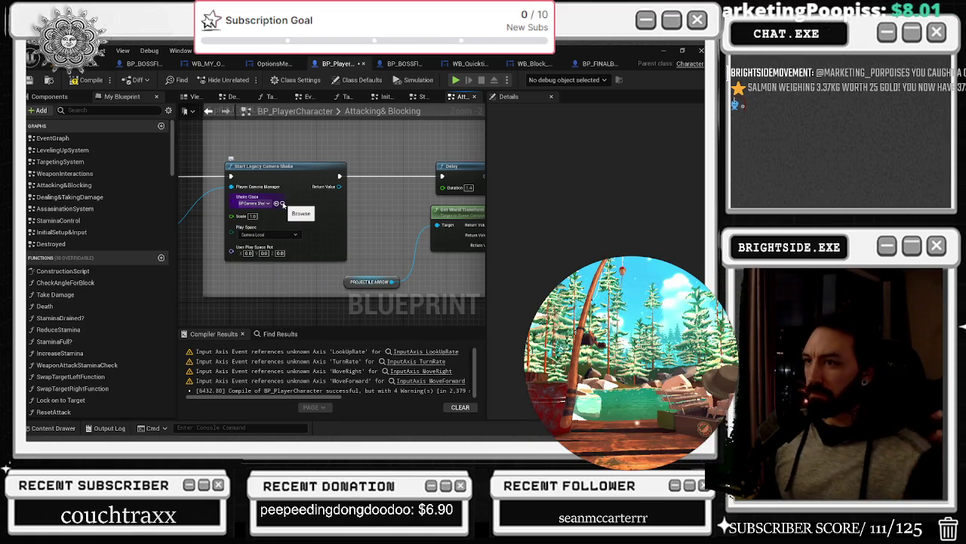
left_click(280, 203)
double_click(244, 290)
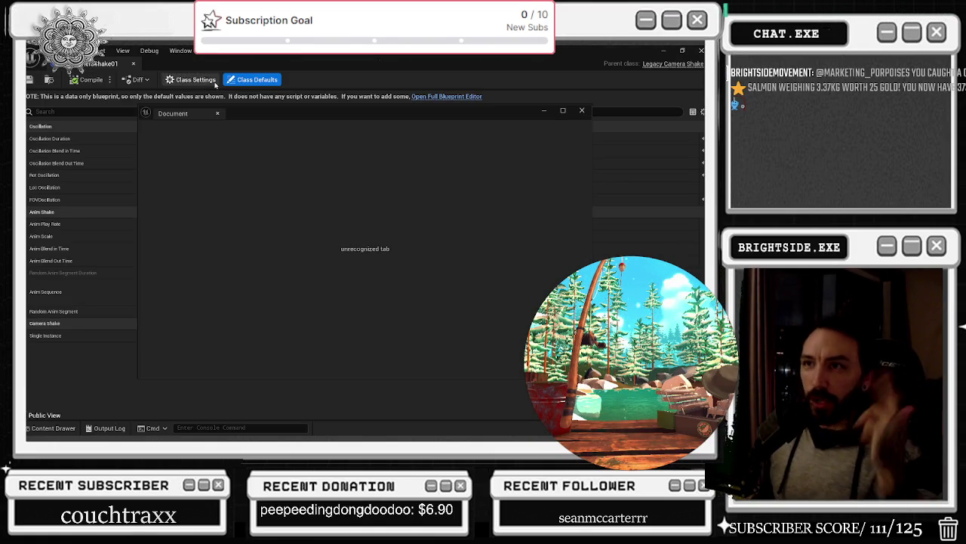
Step: Dismiss the stray Document panel and inspect BP_CameraShake01's oscillation and FOV Oscillation settings
left_click(217, 114)
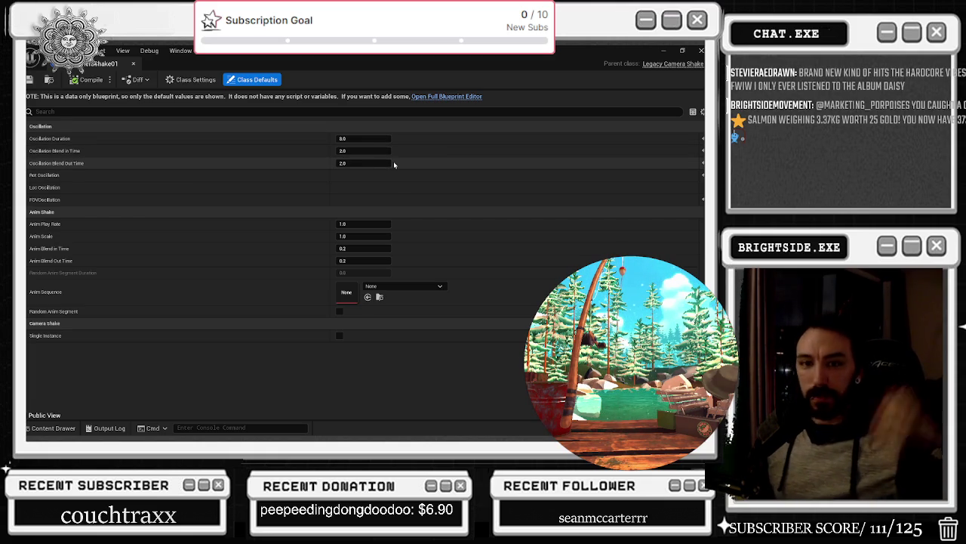
left_click(28, 187)
left_click(28, 188)
left_click(29, 200)
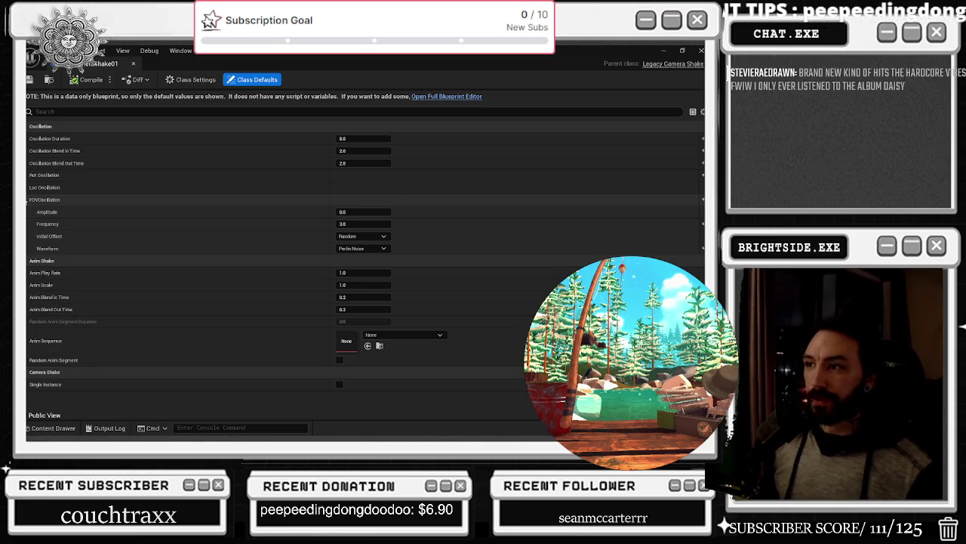
left_click(28, 199)
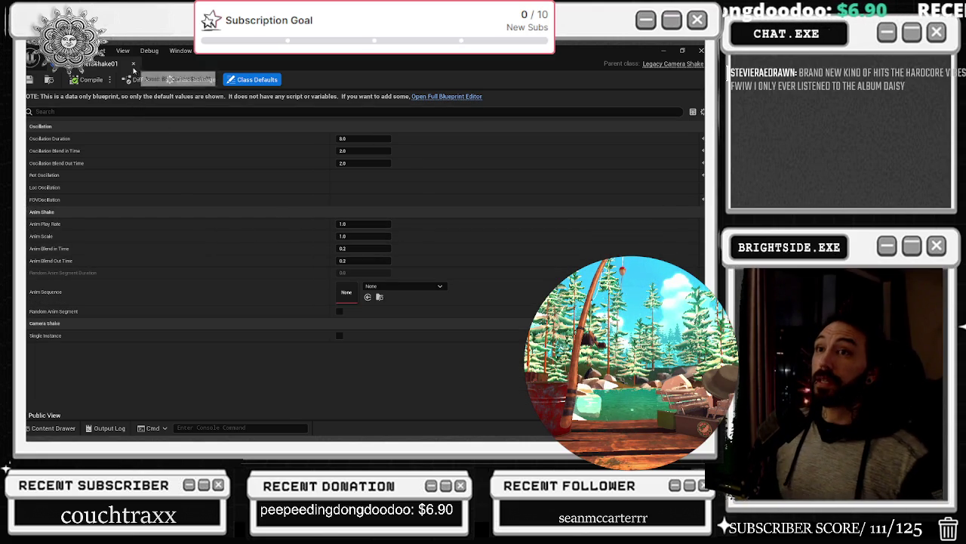
Step: Close BP_CameraShake01, set the node's Shake Class to a BP_CameraShake asset, and switch to the browser
left_click(134, 66)
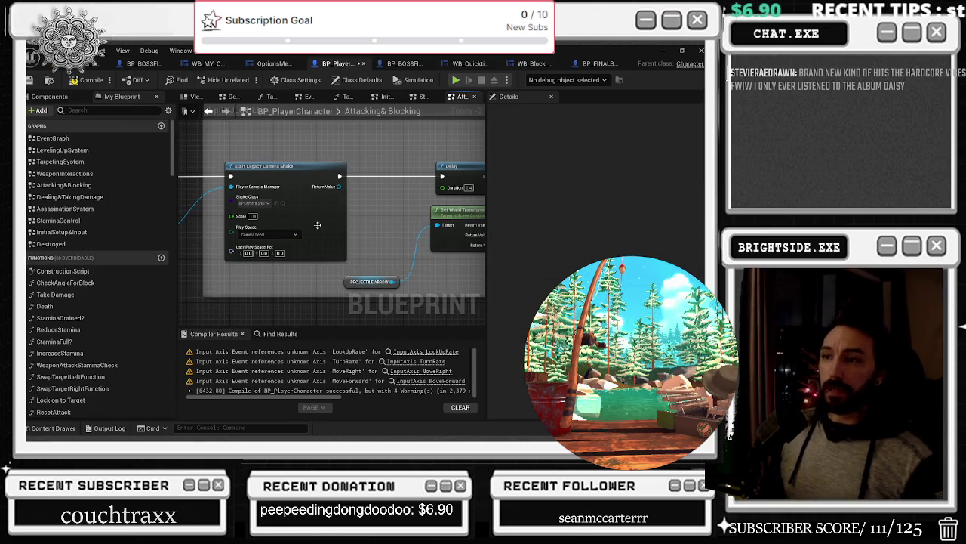
left_click_drag(252, 169, 245, 169)
left_click(52, 429)
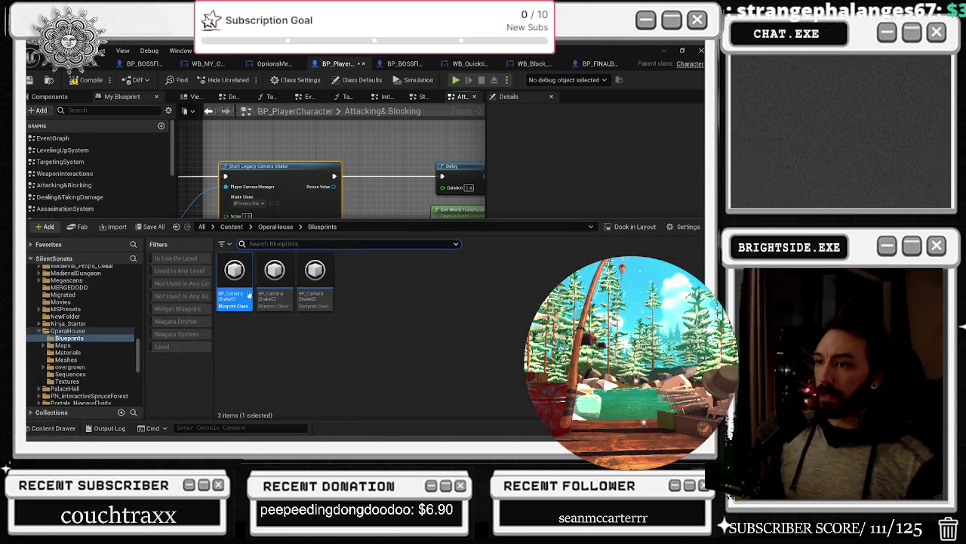
left_click(282, 143)
left_click(246, 202)
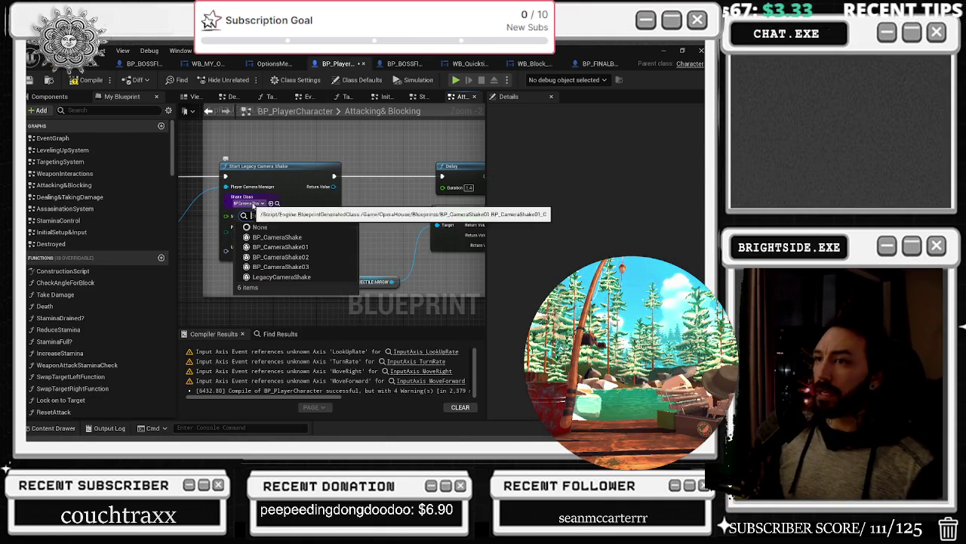
left_click(280, 241)
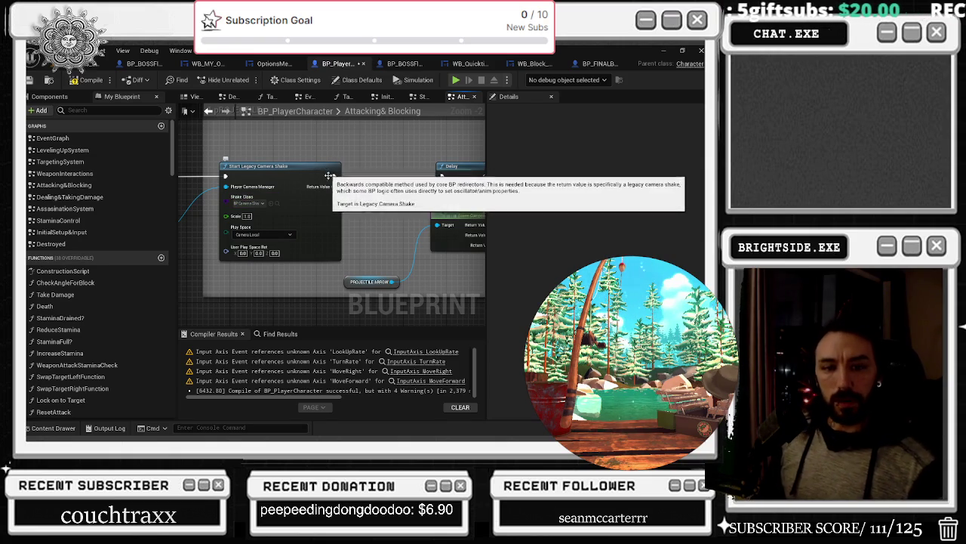
key("alt+Tab")
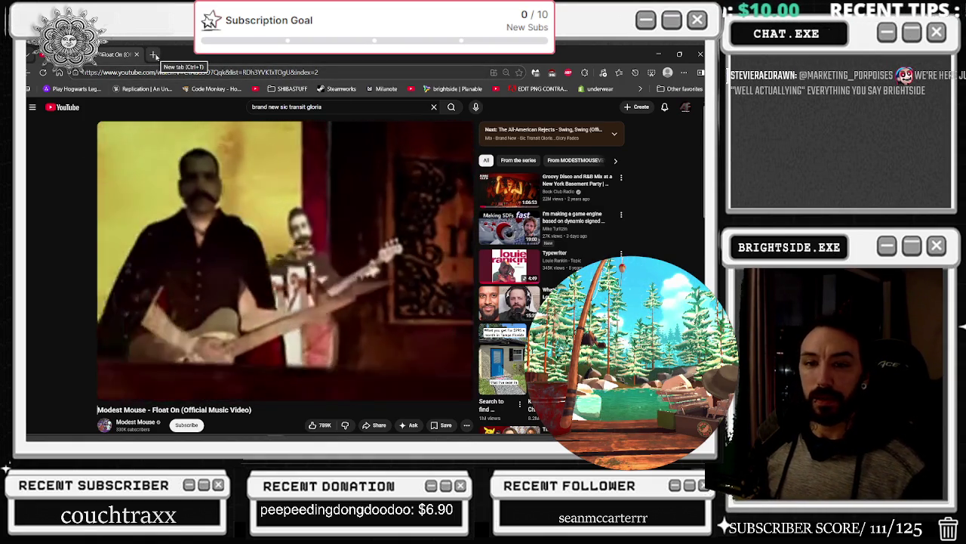
Step: In a new tab, search Google for Brand New's Daisy album and read the results
left_click(155, 55)
type("D NWE")
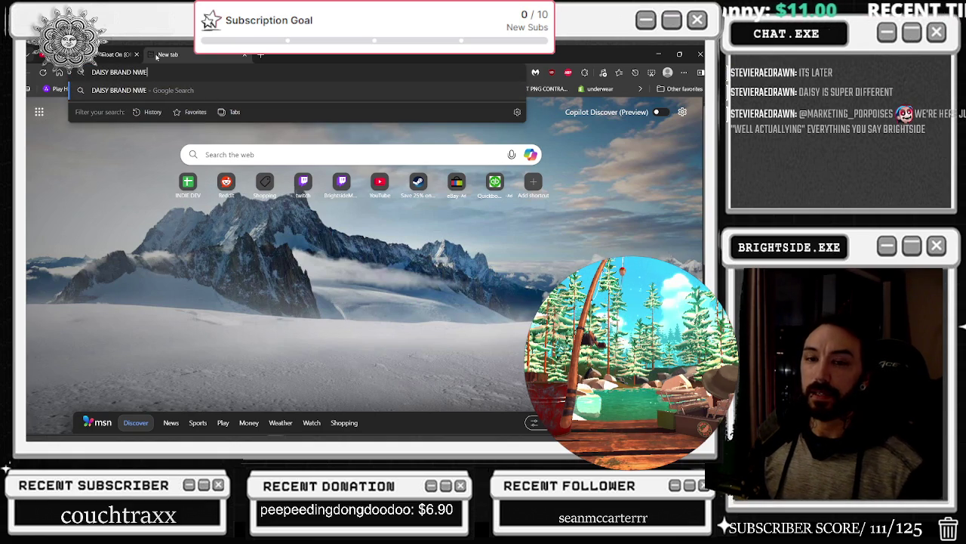
type("W")
key("Return")
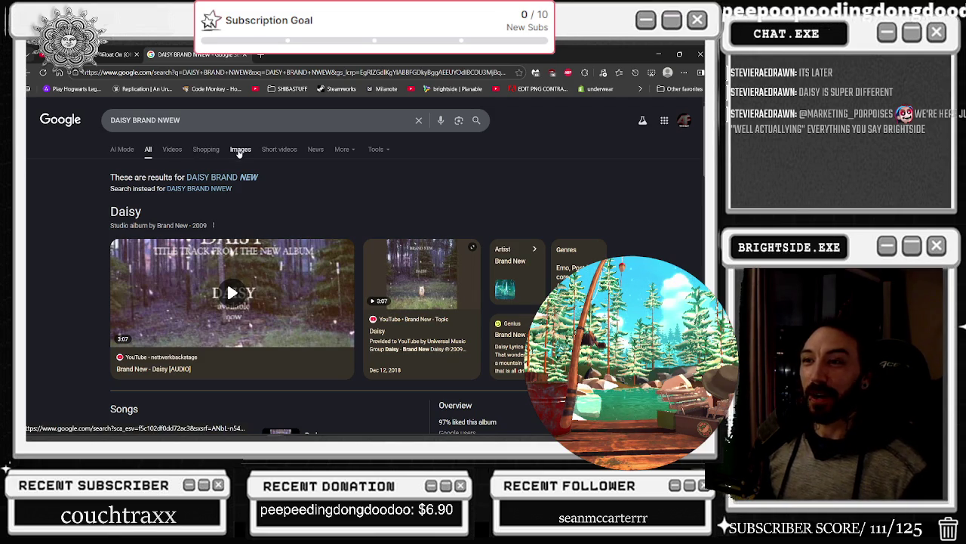
scroll(334, 234, "down", 5)
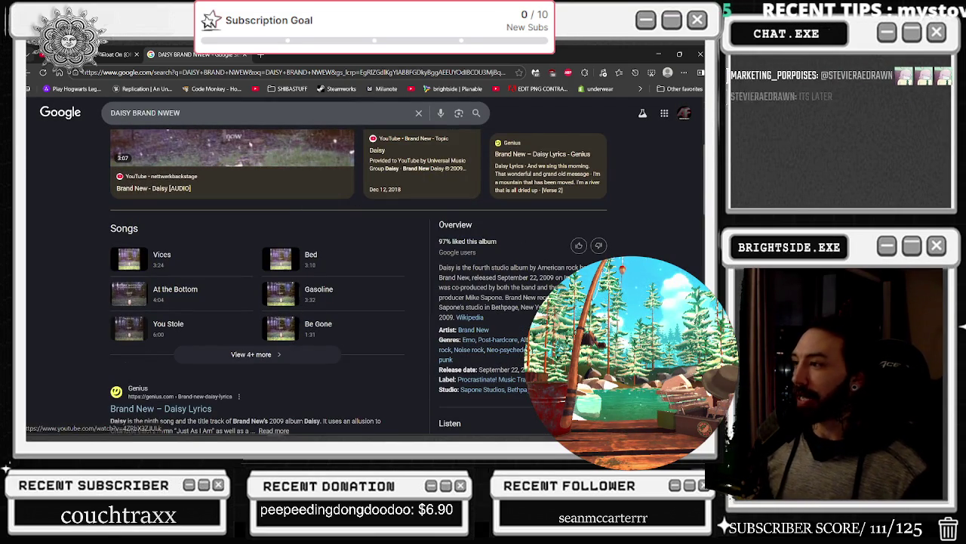
left_click_drag(563, 277, 522, 277)
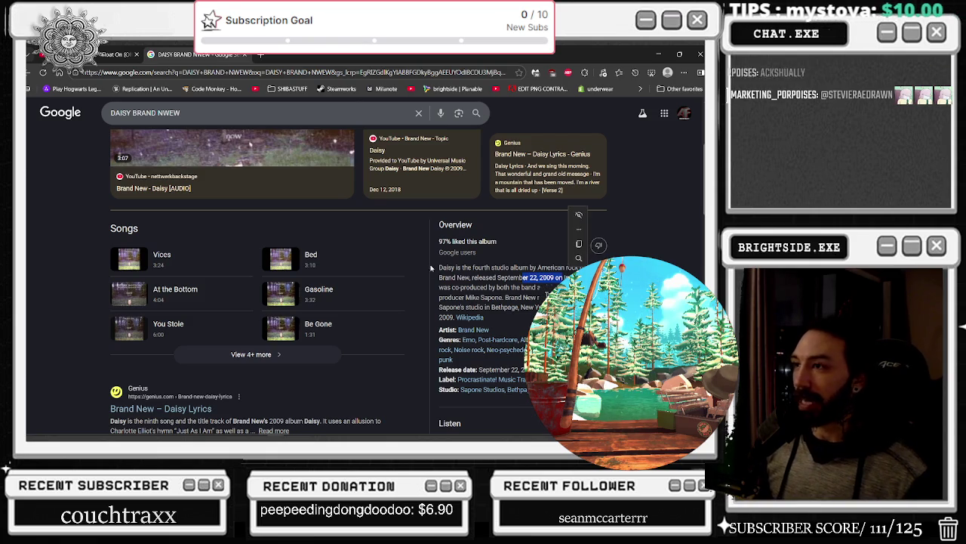
scroll(401, 265, "up", 5)
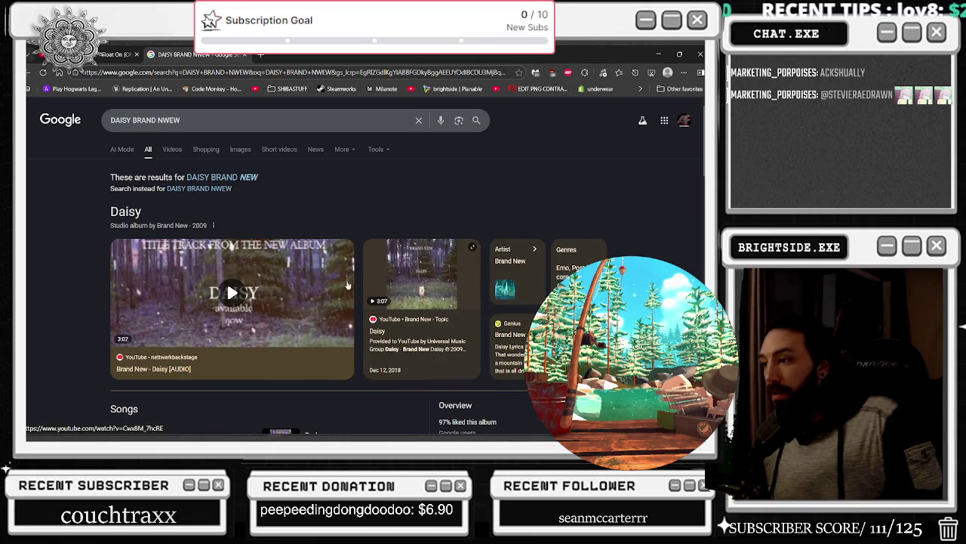
scroll(376, 313, "down", 3)
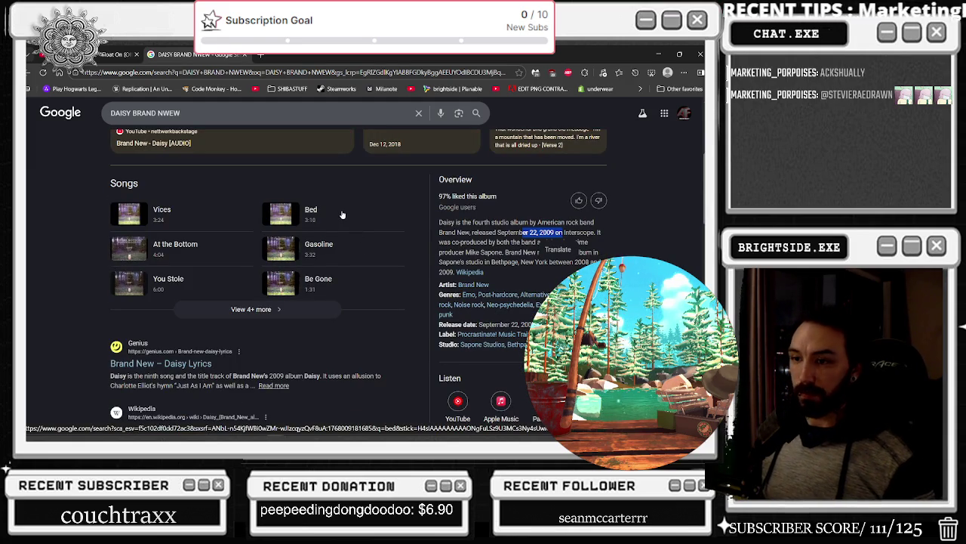
scroll(338, 226, "down", 2)
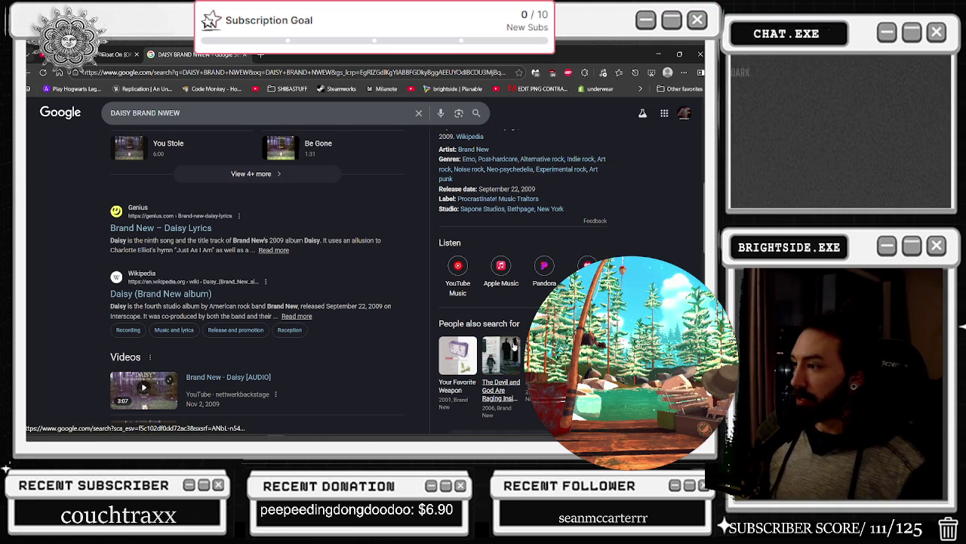
Step: Look up The Devil and God Are Raging Inside Me, return, and list Daisy's songs
left_click(498, 363)
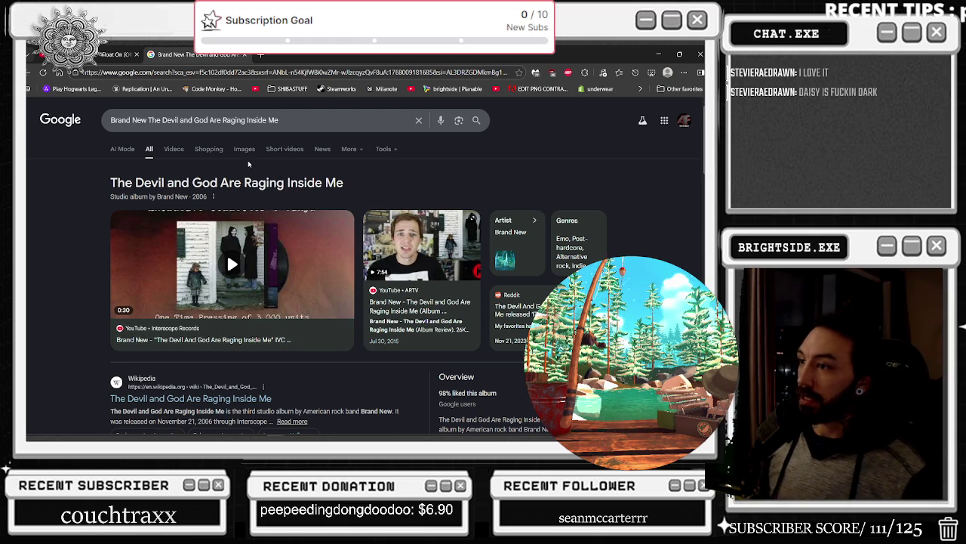
scroll(363, 156, "down", 1)
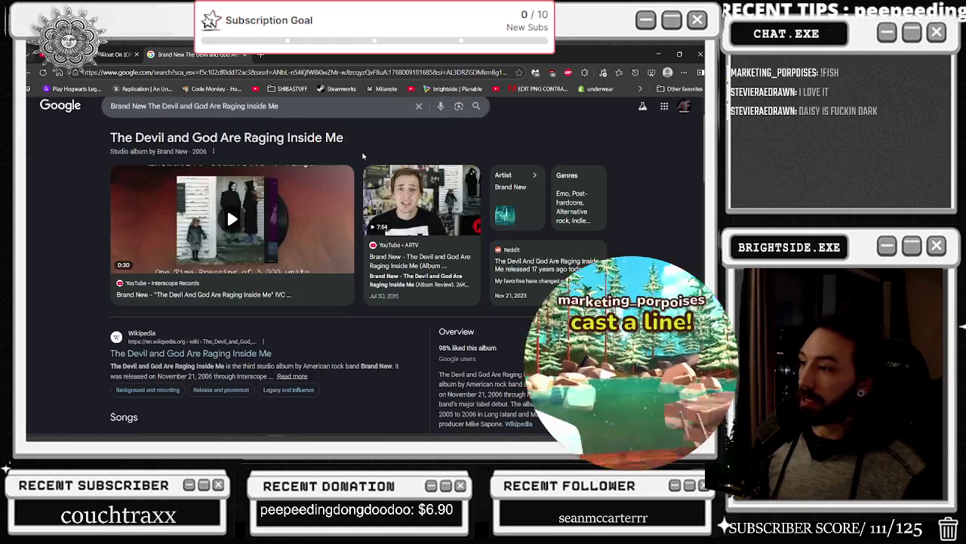
scroll(363, 156, "down", 1)
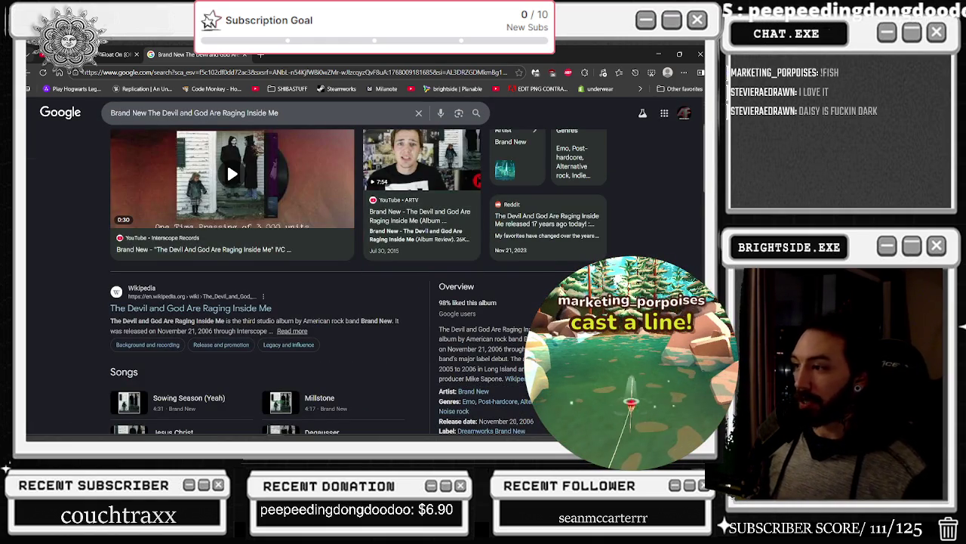
scroll(211, 206, "up", 2)
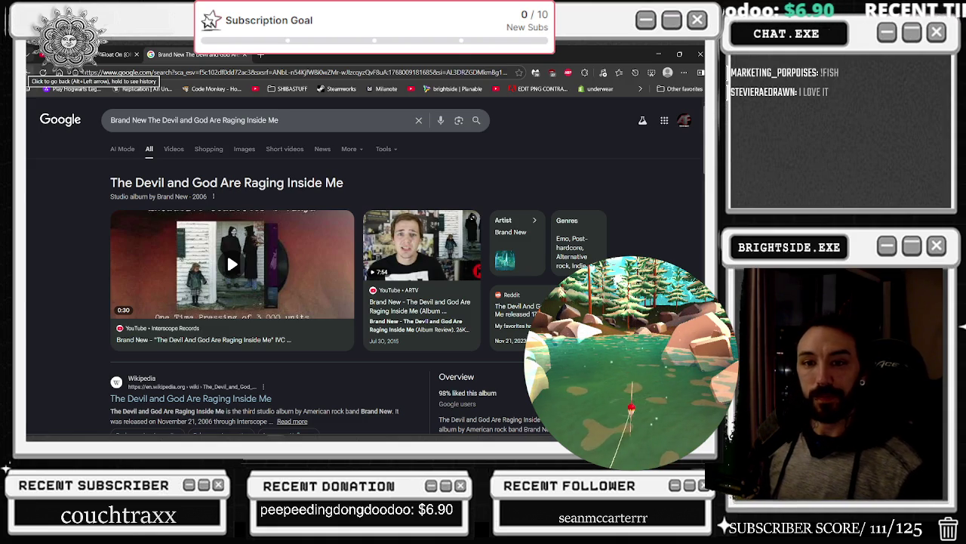
left_click(43, 73)
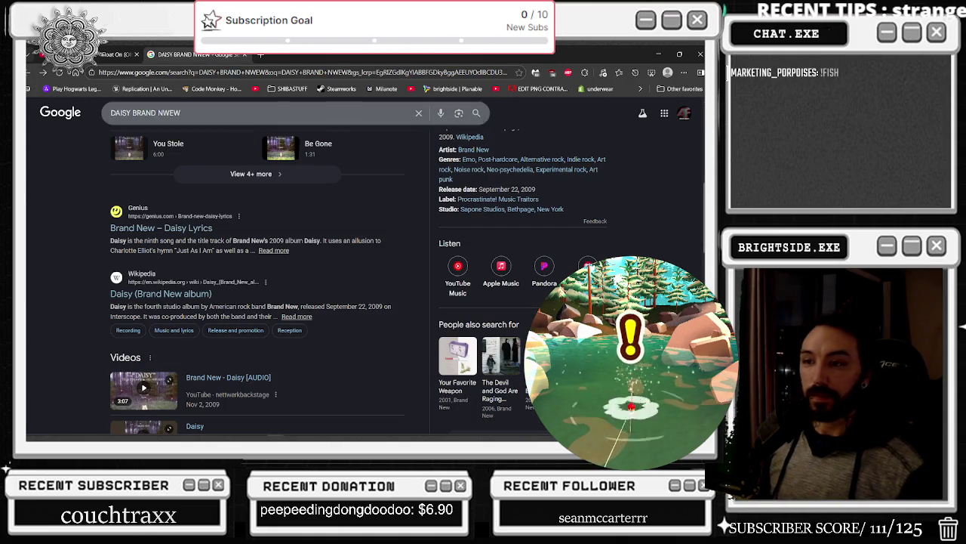
scroll(361, 256, "down", 3)
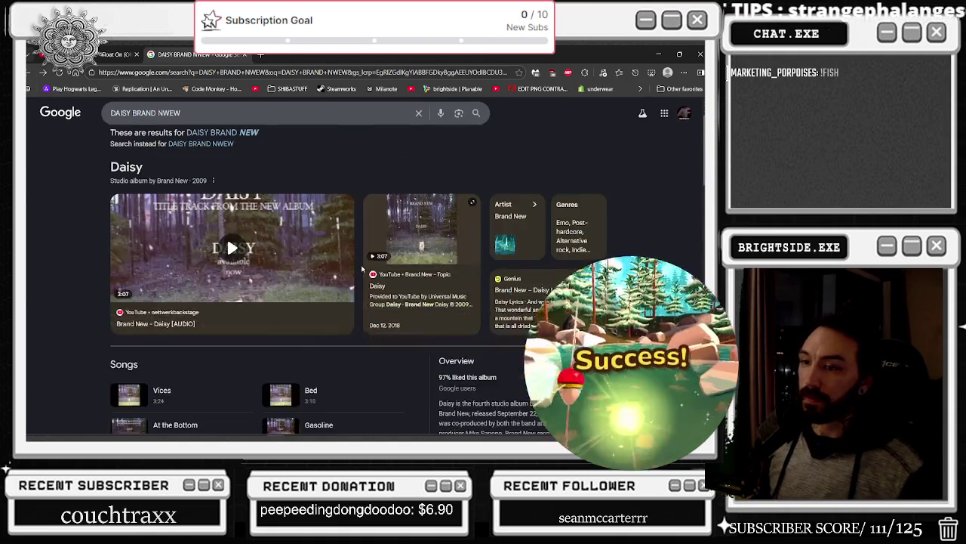
left_click(250, 399)
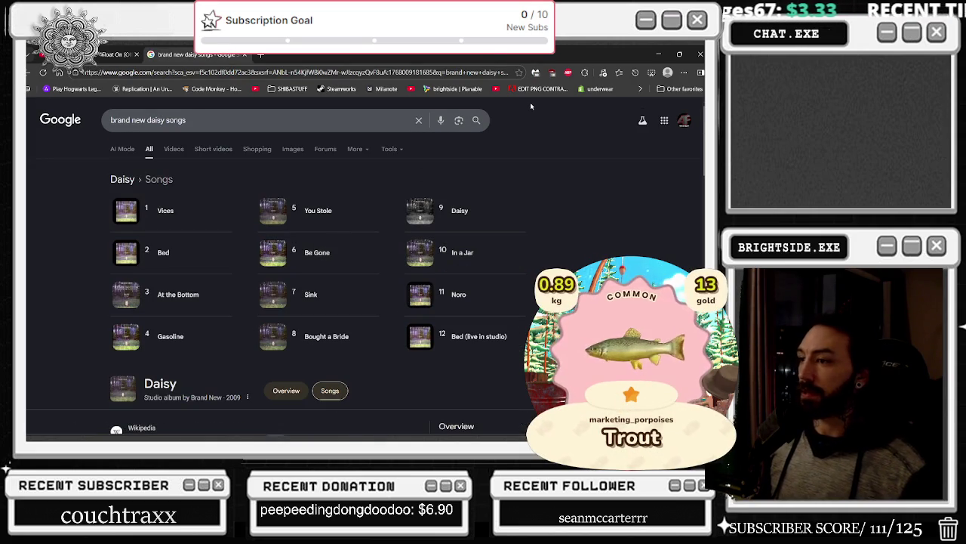
Step: Read through the Float On video's comments, glance at the Daisy tab, then go back
left_click(115, 55)
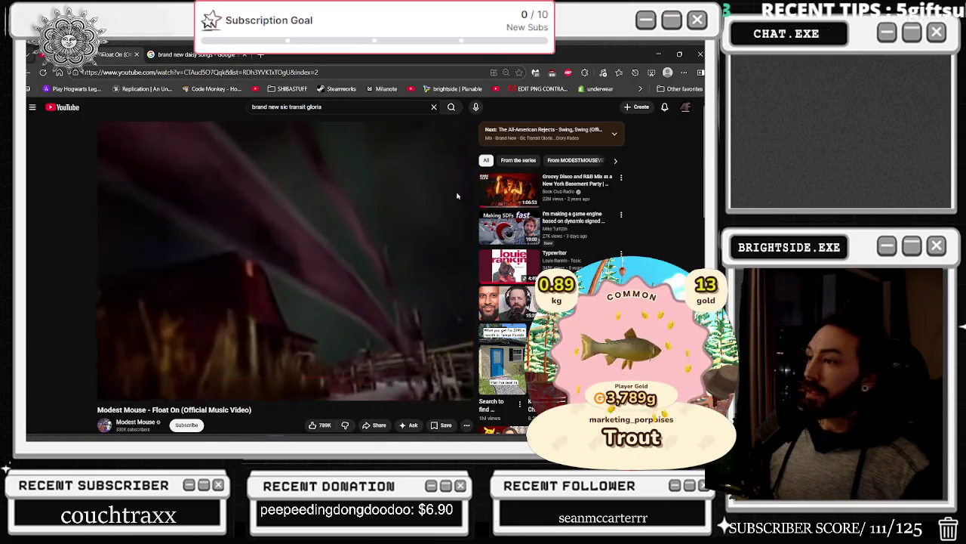
scroll(664, 184, "down", 3)
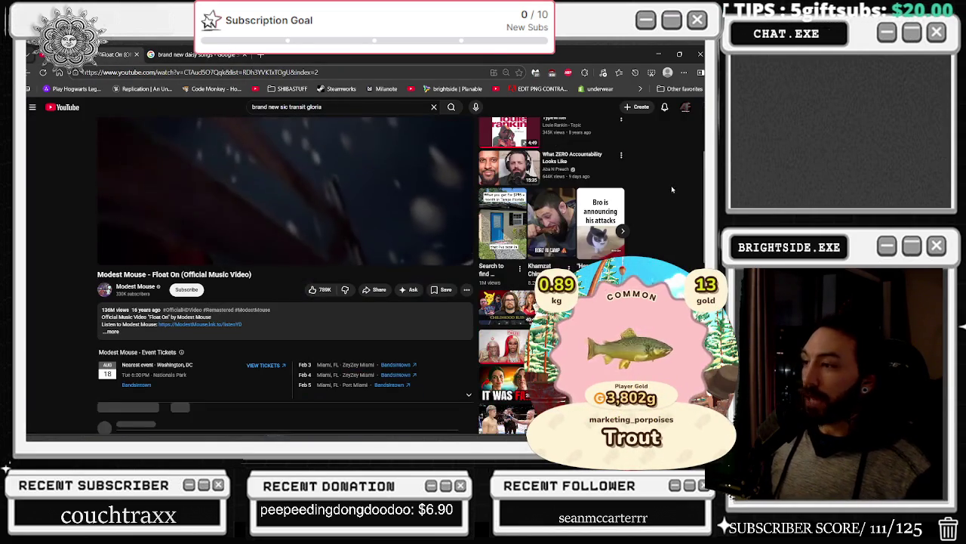
scroll(671, 185, "down", 1)
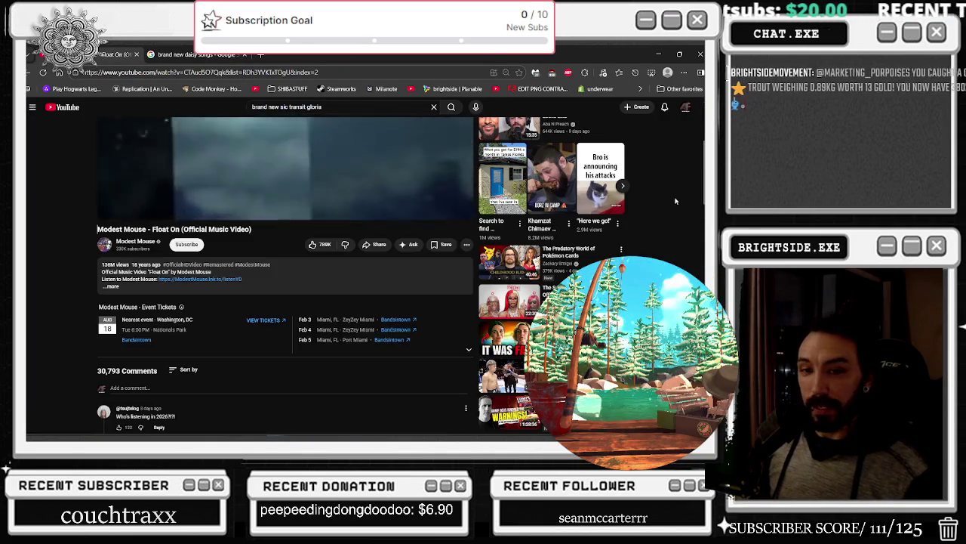
scroll(452, 178, "down", 2)
left_click(195, 55)
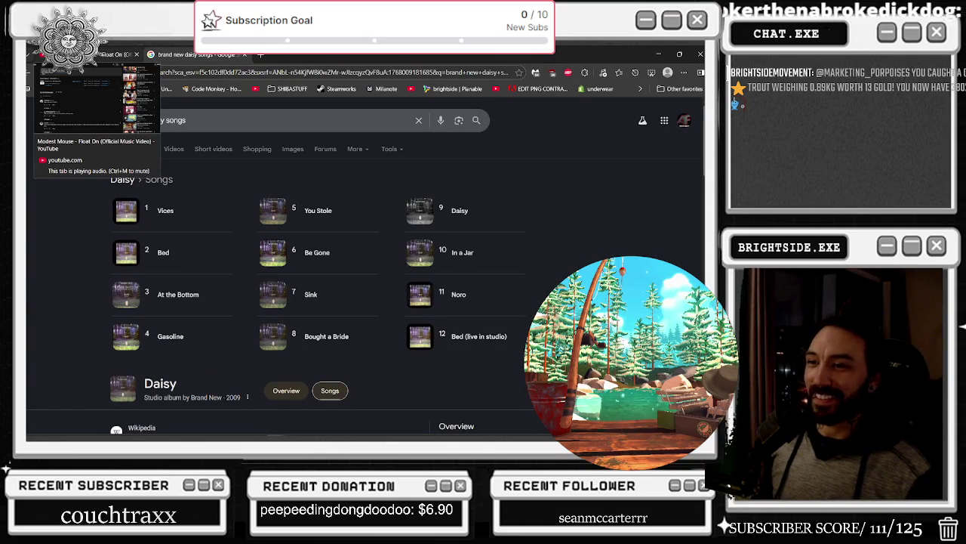
left_click(106, 54)
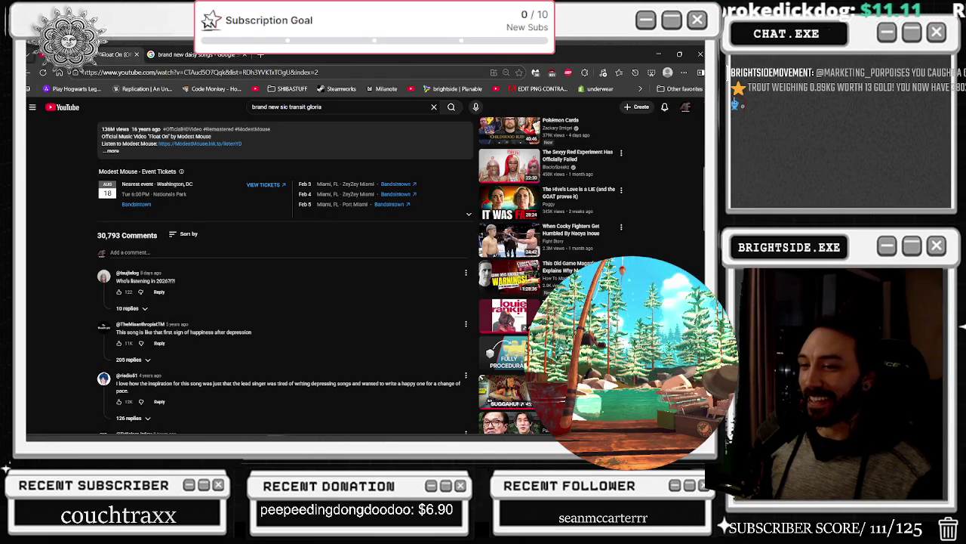
scroll(415, 248, "down", 3)
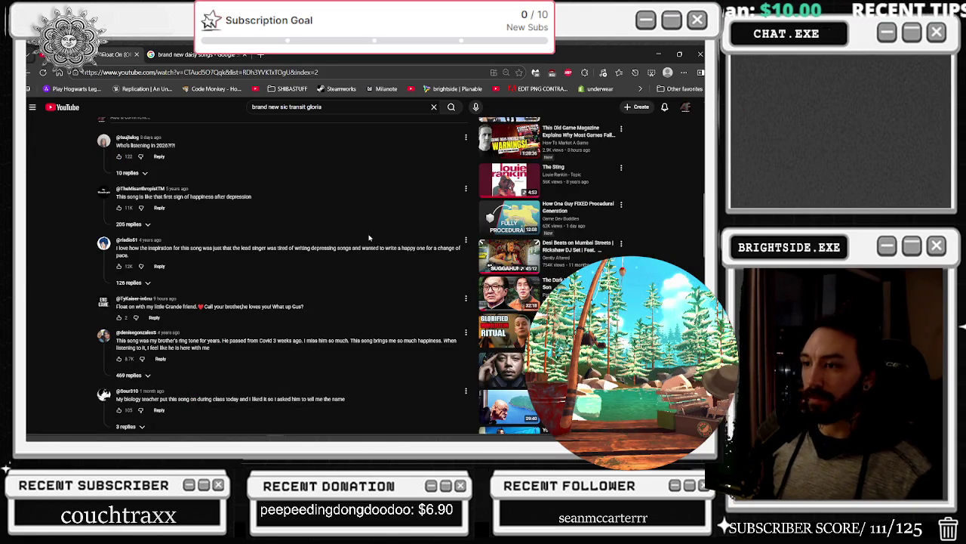
scroll(375, 230, "up", 15)
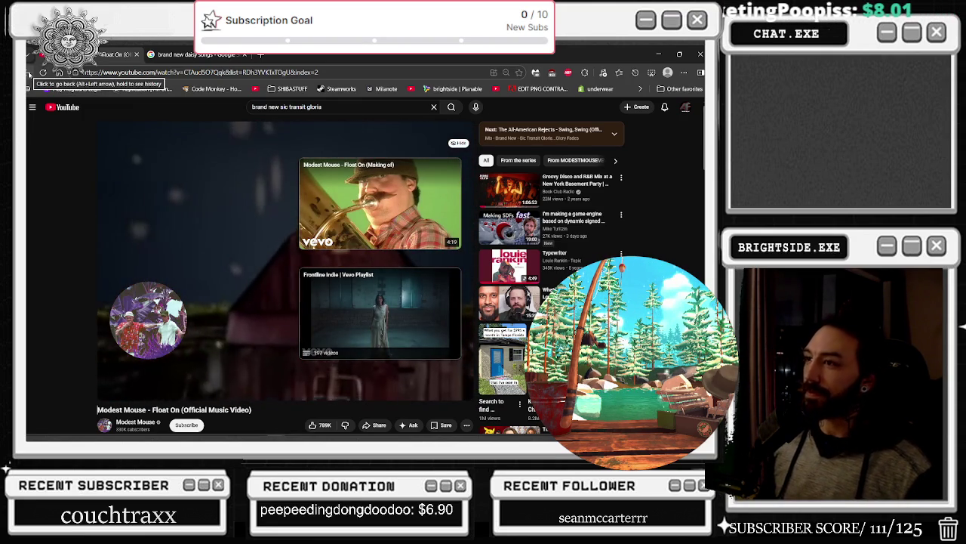
left_click(28, 74)
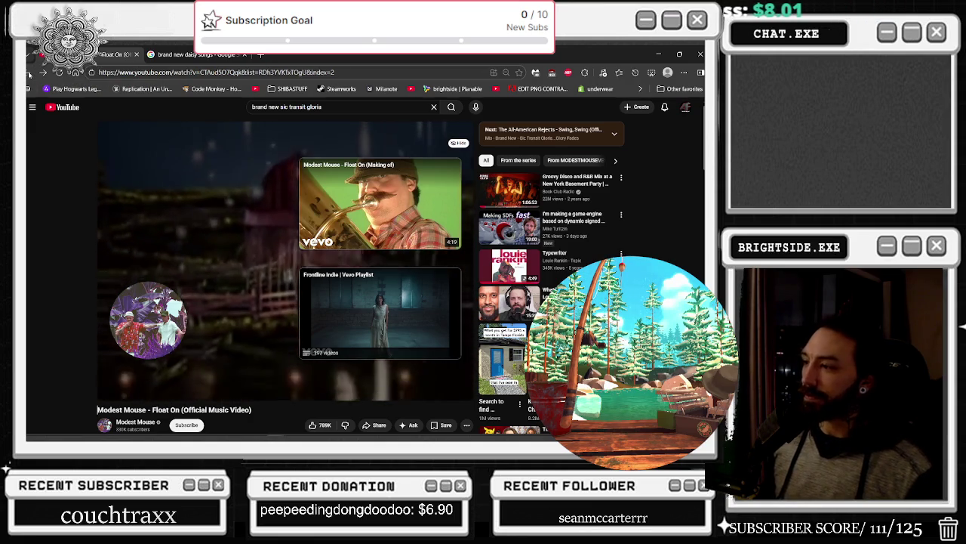
Step: Open the Brand New Sic Transit Gloria video from the suggestions
left_click(365, 219)
scroll(596, 226, "down", 3)
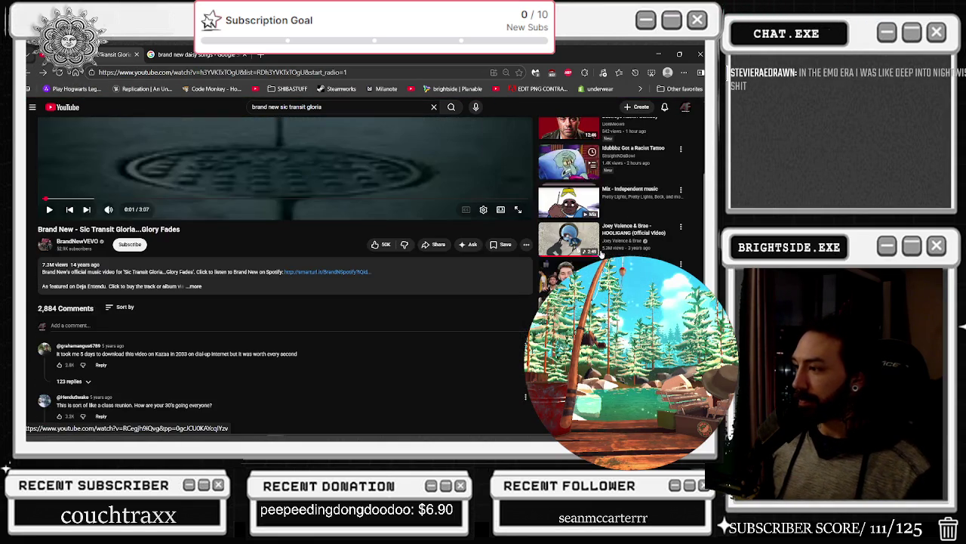
scroll(583, 198, "down", 1)
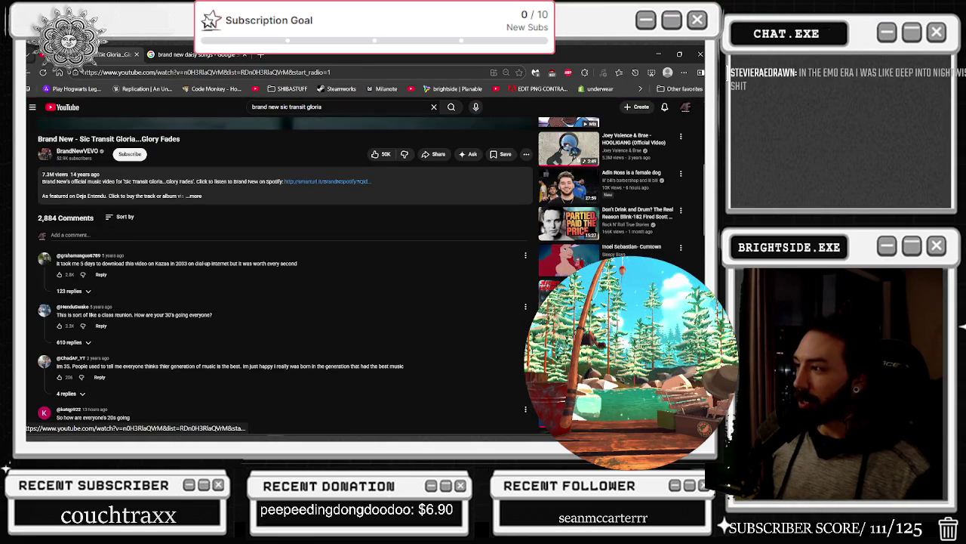
Step: Play Coheed and Cambria's Welcome Home, browse its comments, and return to Unreal Engine
left_click(569, 123)
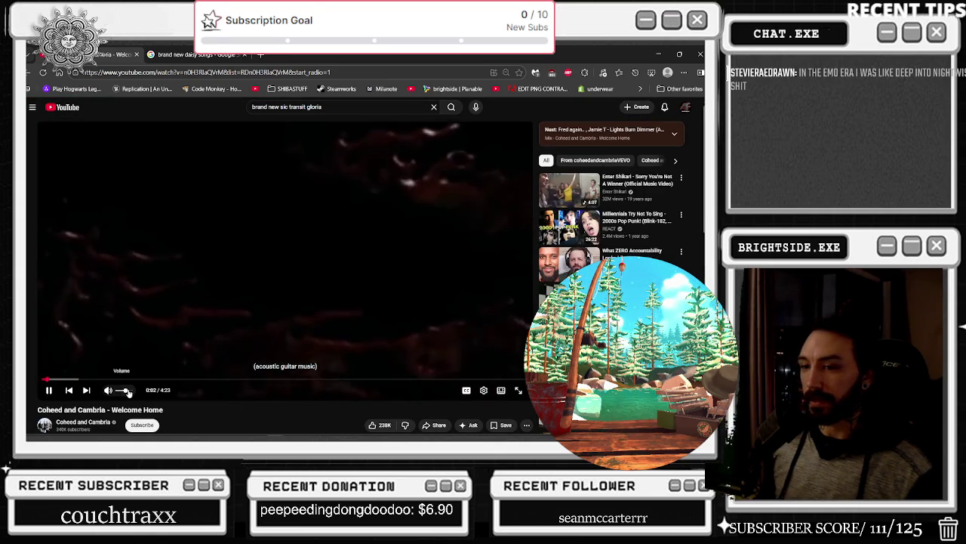
scroll(285, 264, "down", 5)
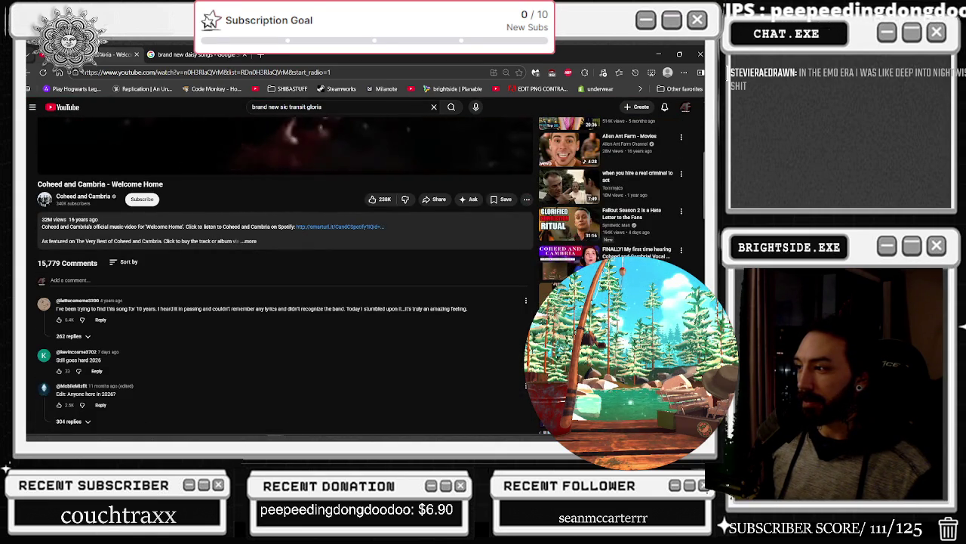
scroll(285, 265, "down", 2)
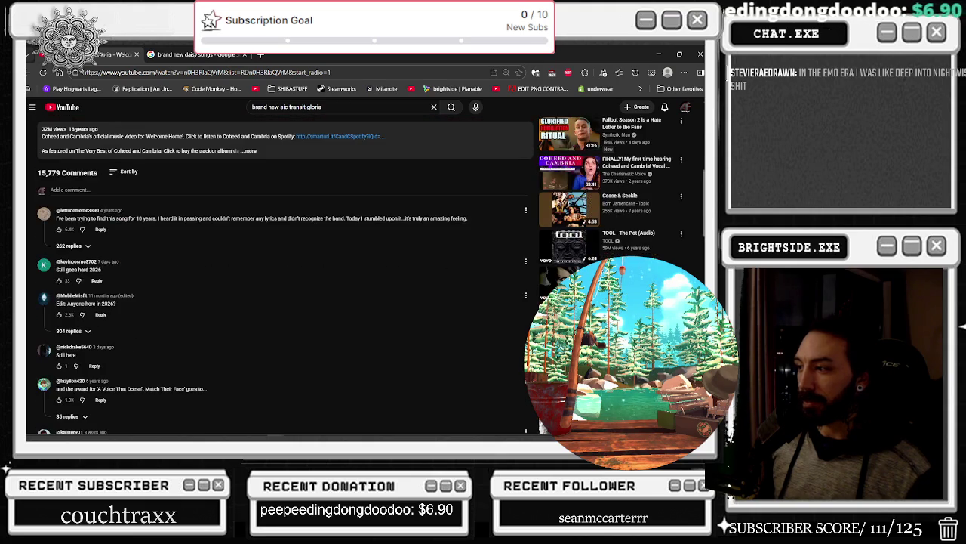
scroll(285, 264, "down", 4)
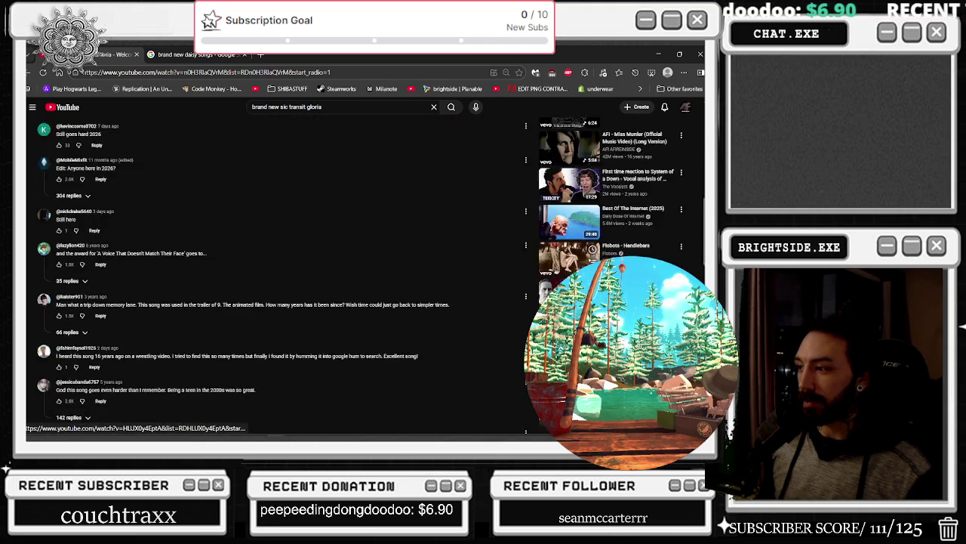
scroll(513, 323, "down", 1)
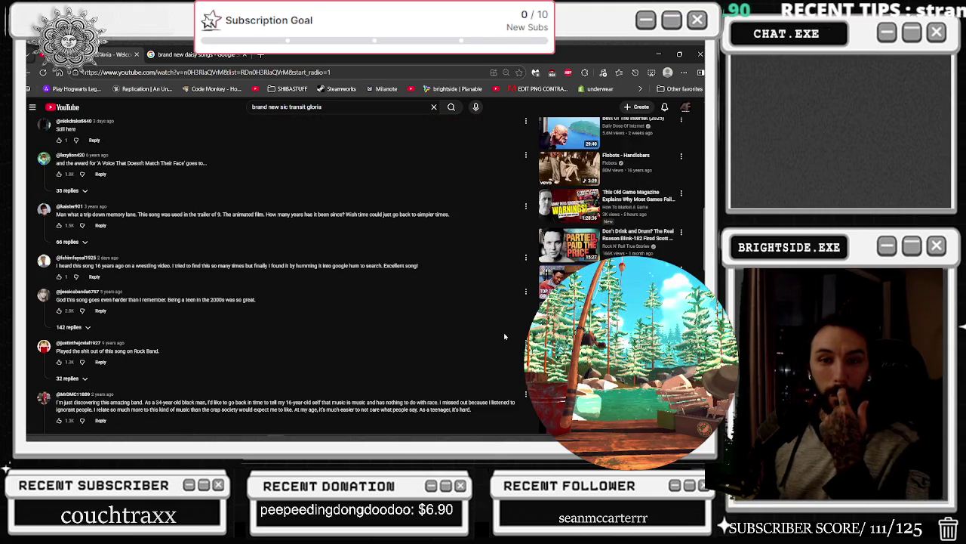
scroll(456, 329, "up", 15)
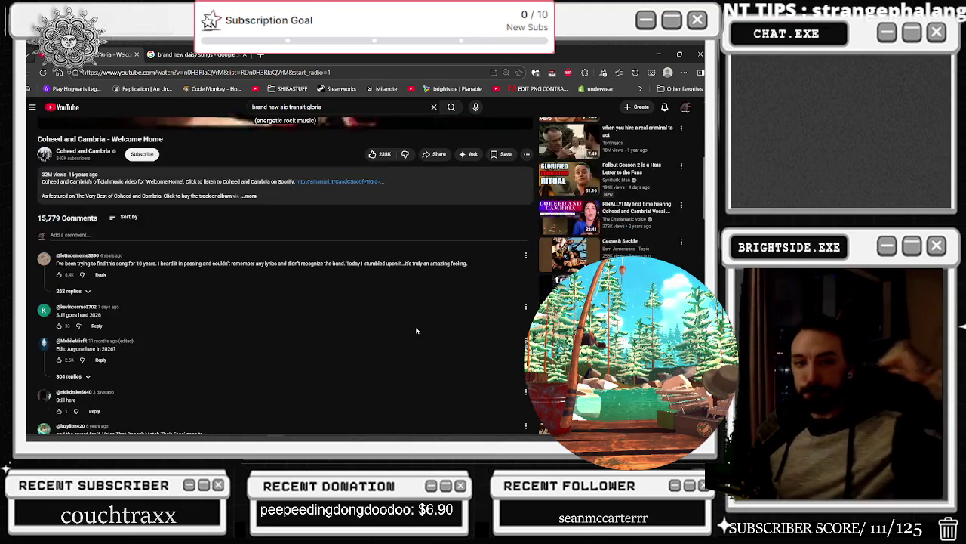
scroll(148, 318, "up", 5)
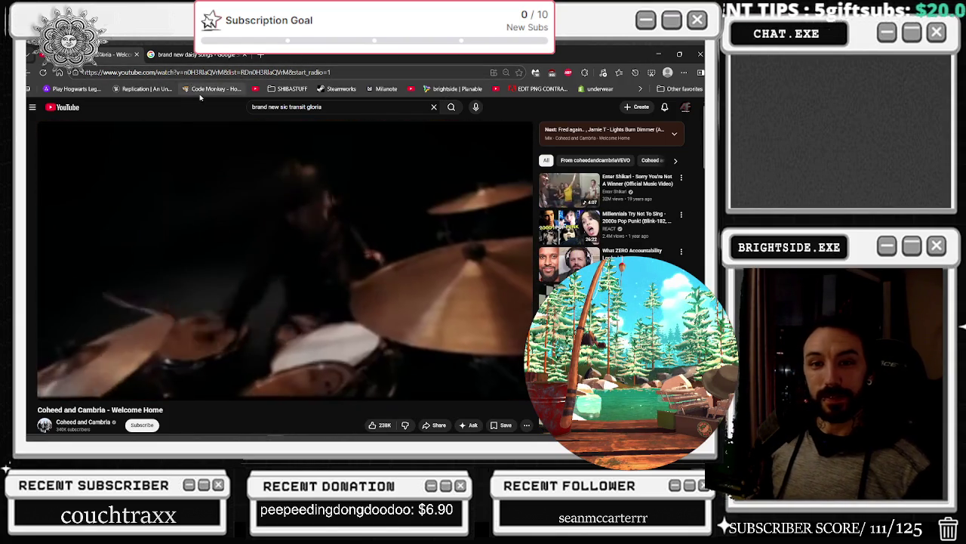
key("alt+Tab")
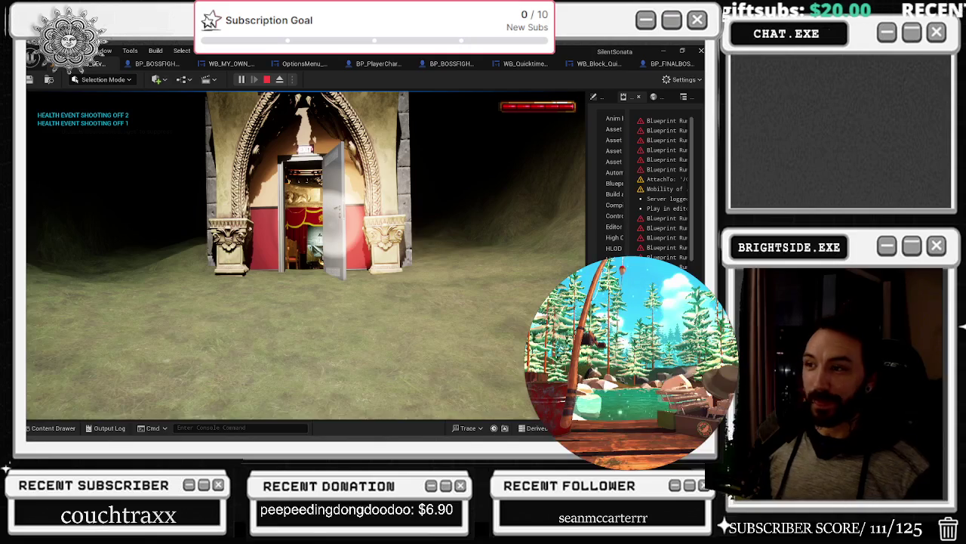
Step: Playtest walking through the theatre door and down the aisle onto the stage, then return to BP_PlayerCharacter
key("w")
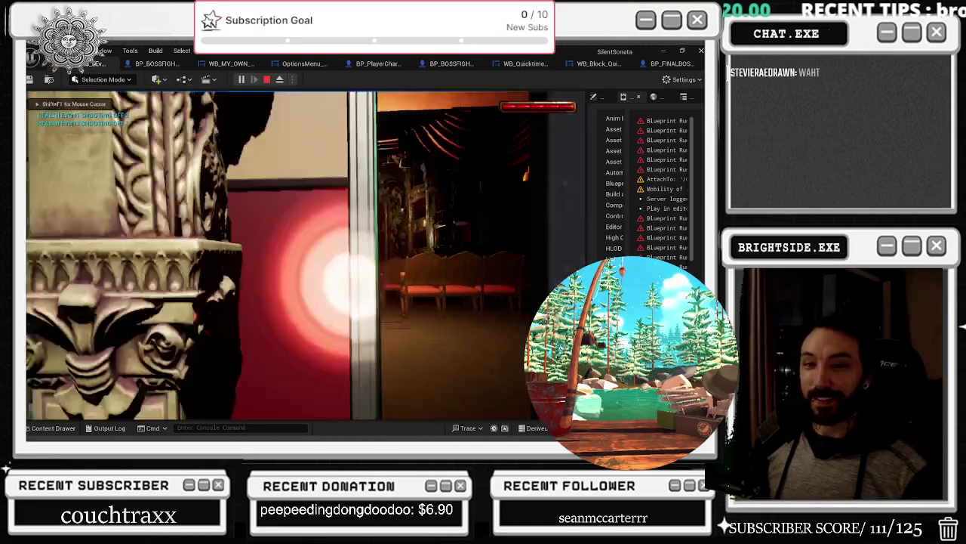
key("w")
key("w")
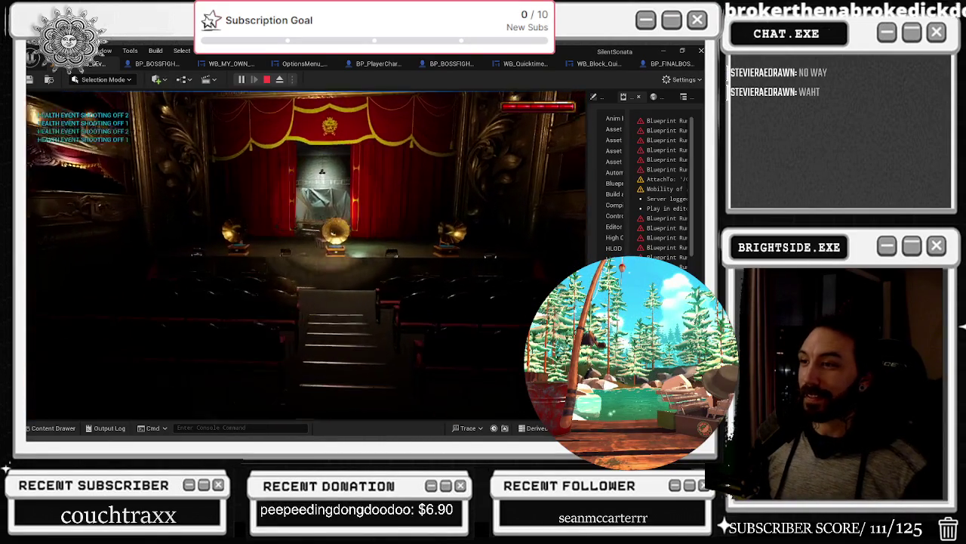
key("w")
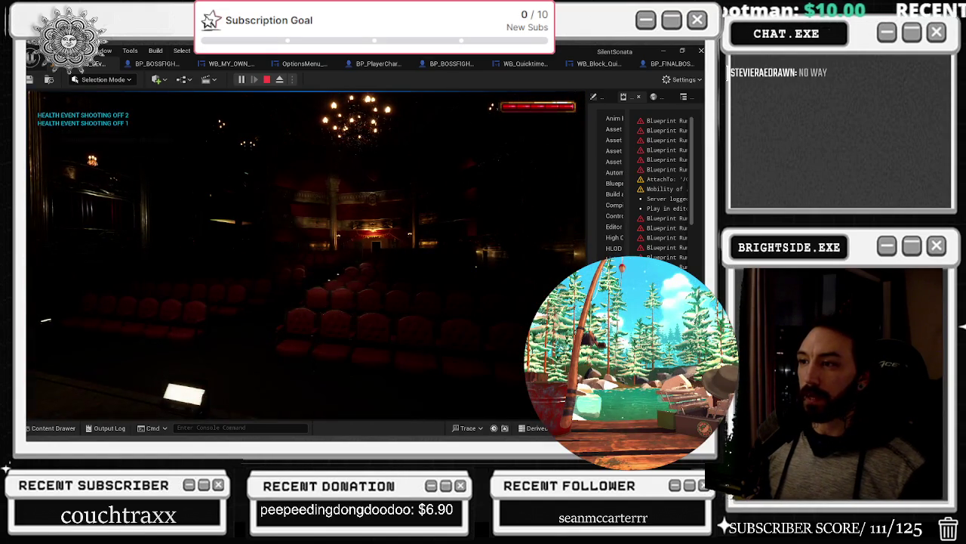
key("Escape")
left_click(382, 65)
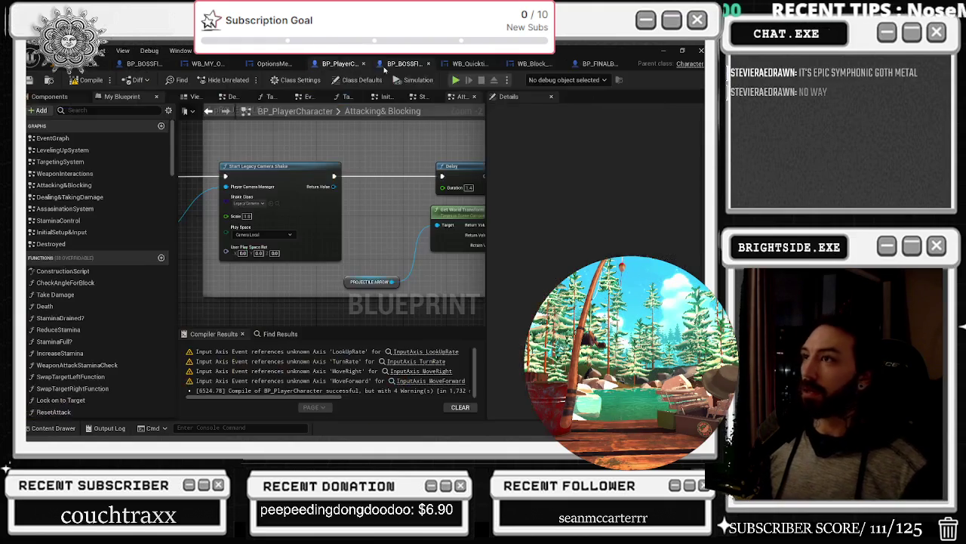
Step: Set Start Legacy Camera Shake's Shake Class to BP_CameraShake, then compile and save the blueprint
left_click(263, 203)
left_click(282, 238)
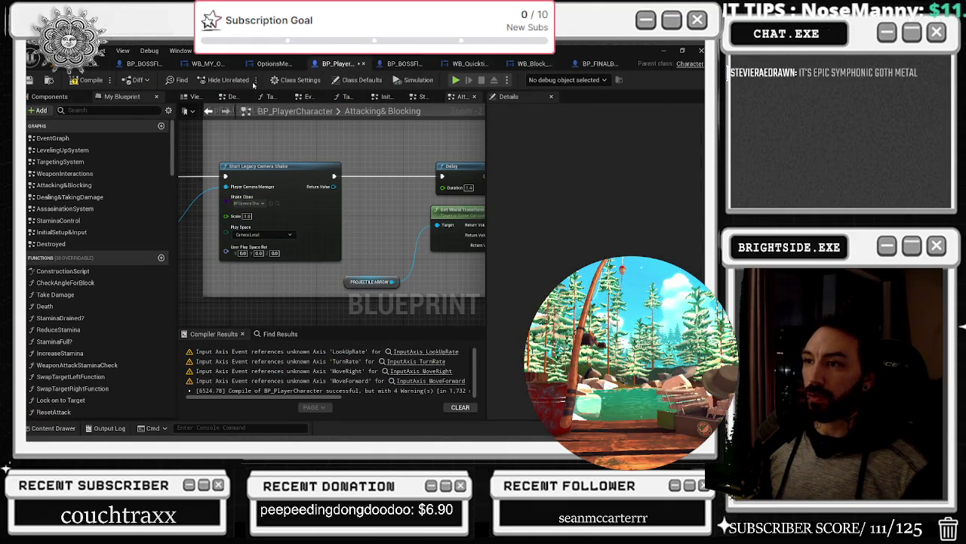
left_click(253, 204)
left_click(359, 141)
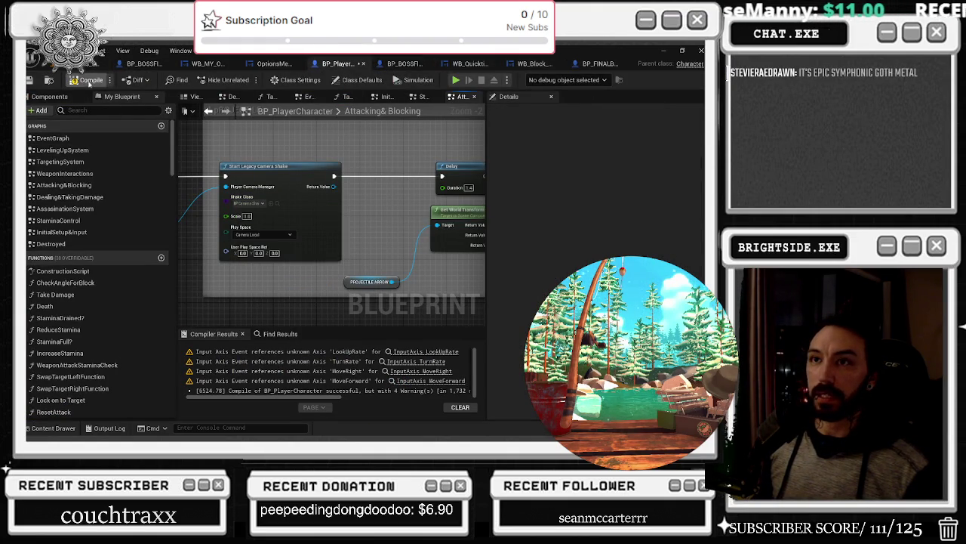
left_click(28, 81)
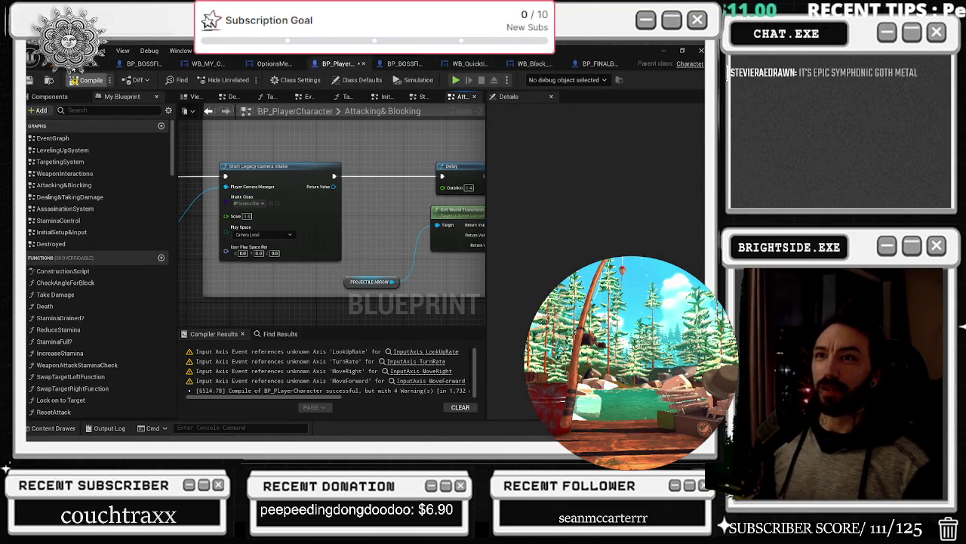
left_click(34, 64)
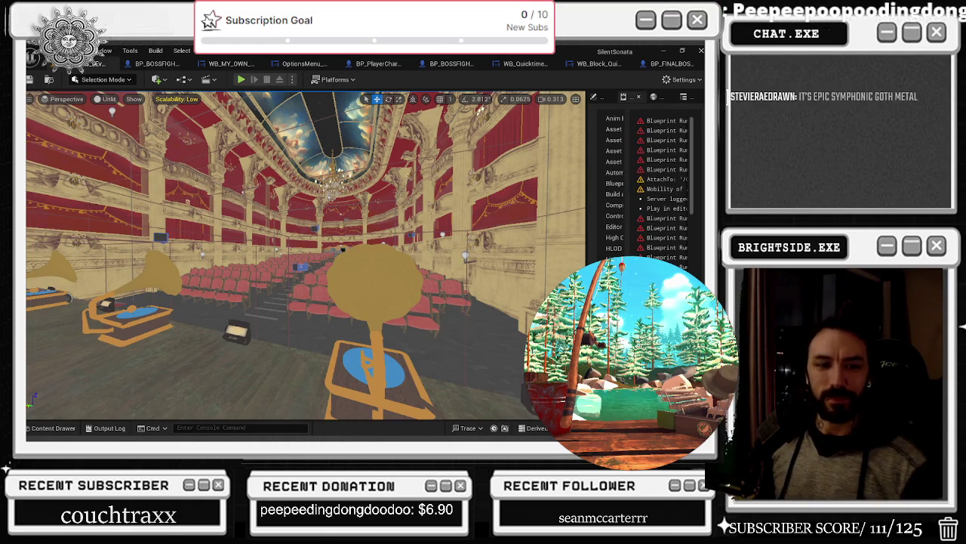
Step: Turn the view toward the gramophones, save all, and start a playtest with Alt+P
left_click_drag(302, 256, 272, 226)
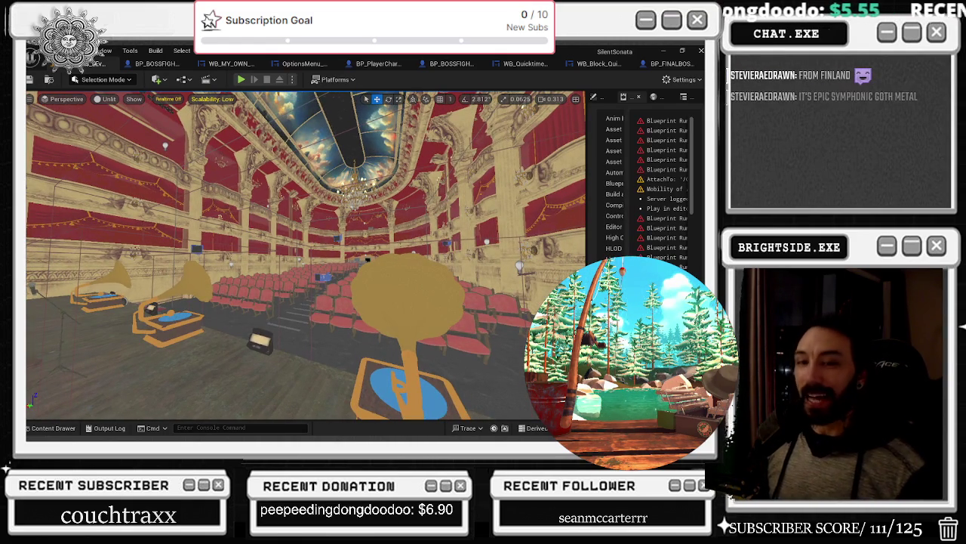
left_click(28, 80)
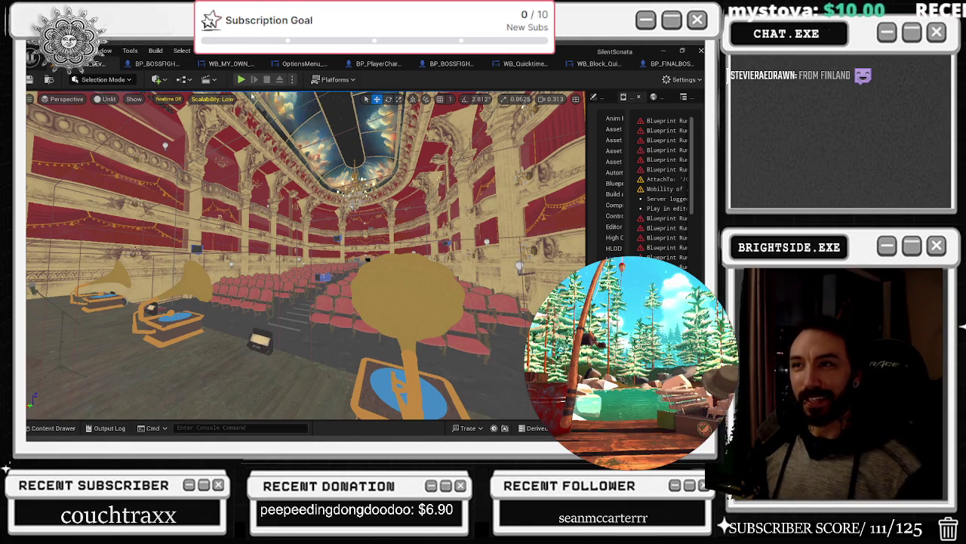
key("alt+p")
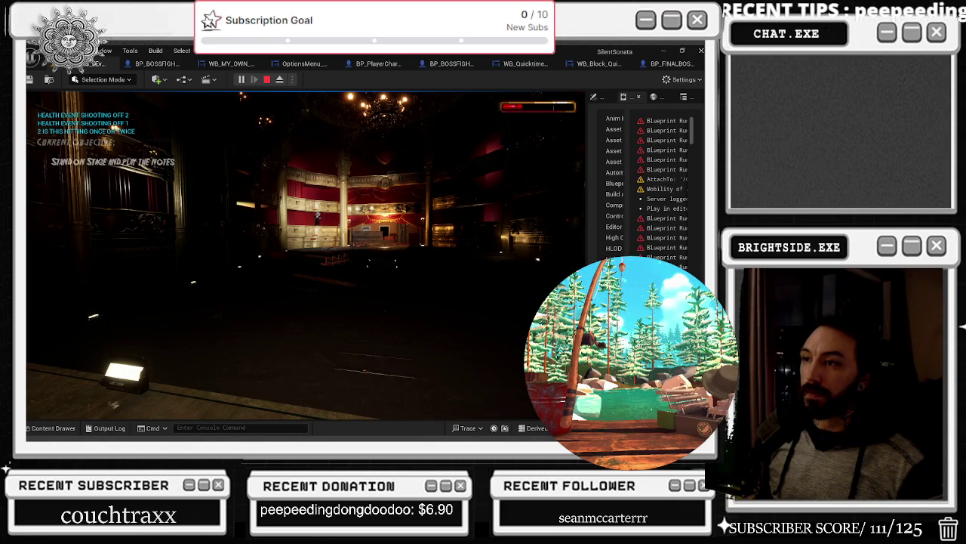
Step: Stop the playtest, search the final boss event graph for 'viol', and jump to Get violin
key("Escape")
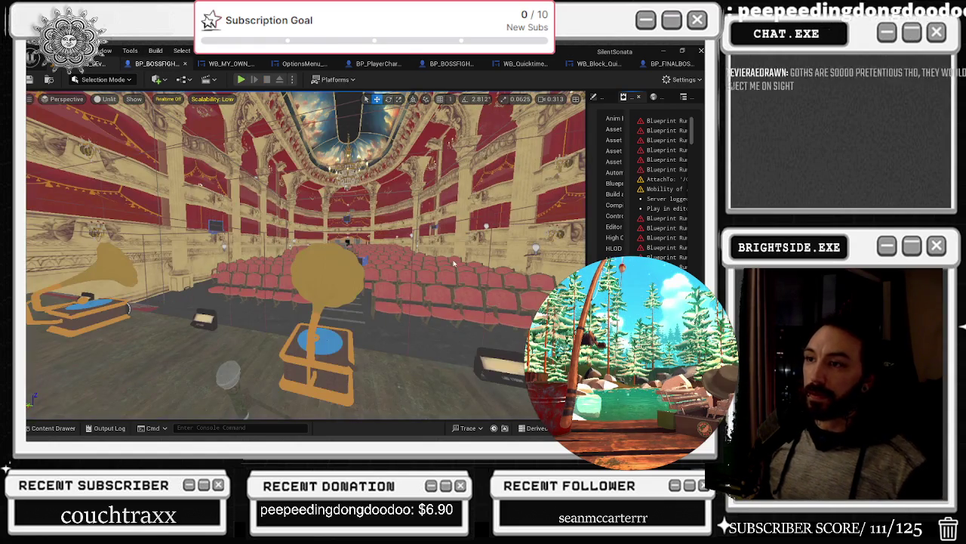
left_click(157, 64)
double_click(272, 348)
type("v")
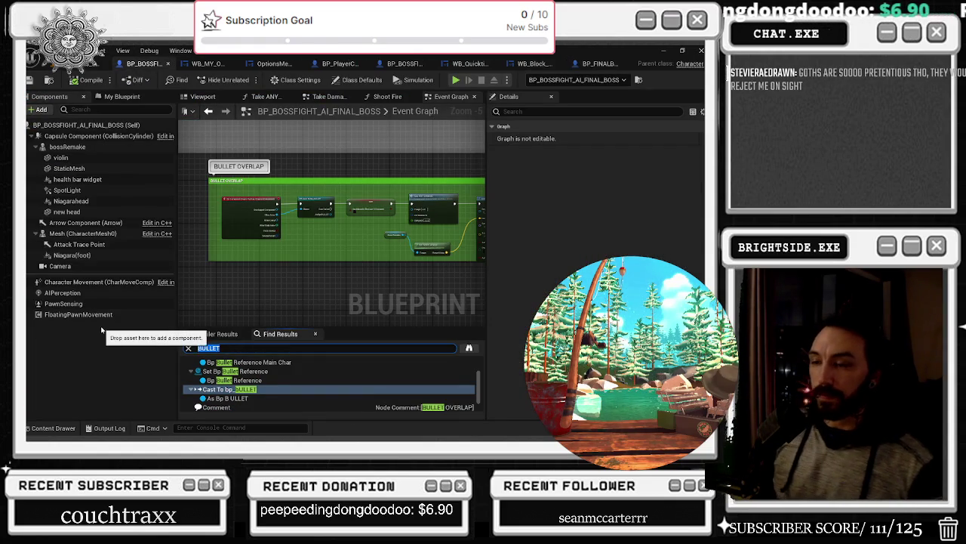
type("iol")
key("Return")
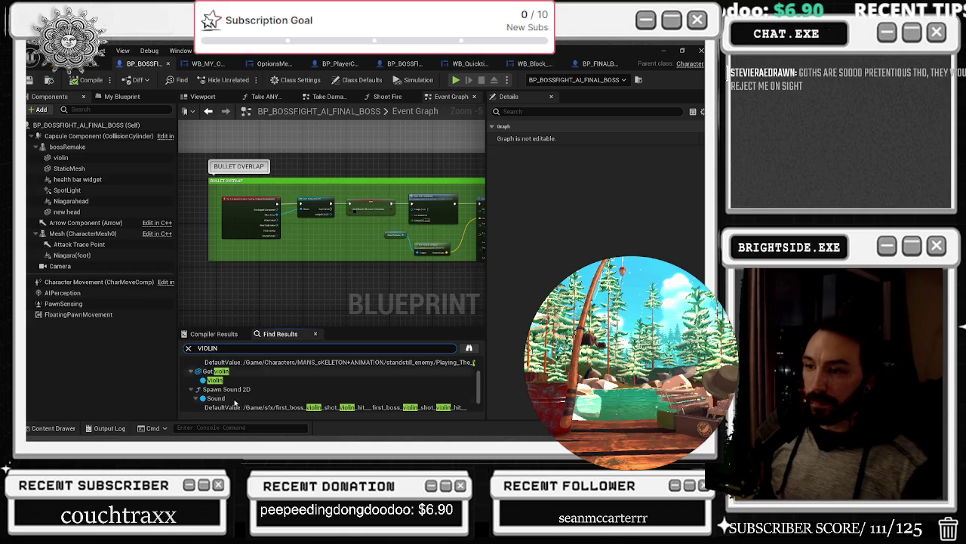
double_click(219, 371)
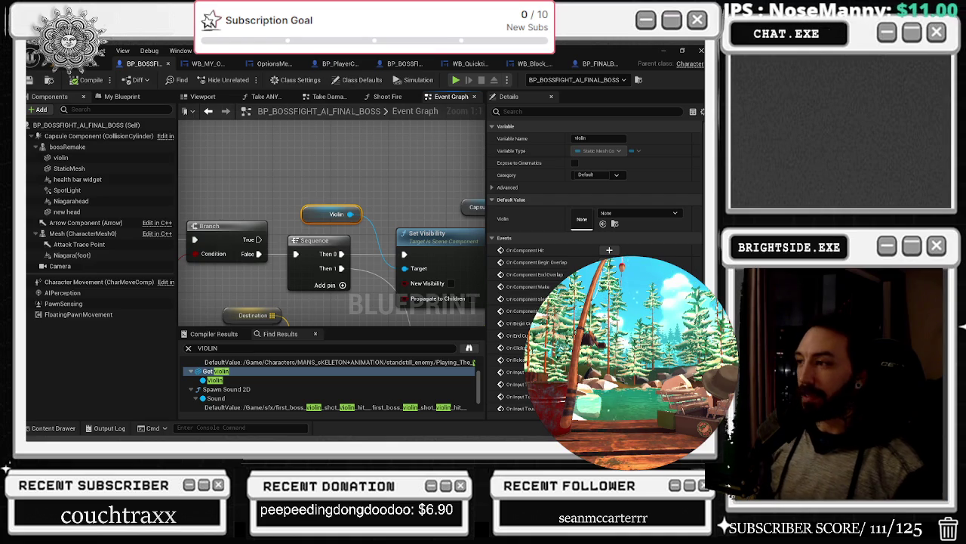
Step: Add a reroute point to tidy the yellow wire near the Set World Transform node
left_click_drag(312, 182, 424, 135)
left_click(262, 292)
mouse_move(281, 316)
left_mouse_down()
mouse_move(281, 283)
mouse_move(263, 262)
mouse_move(277, 262)
left_mouse_up()
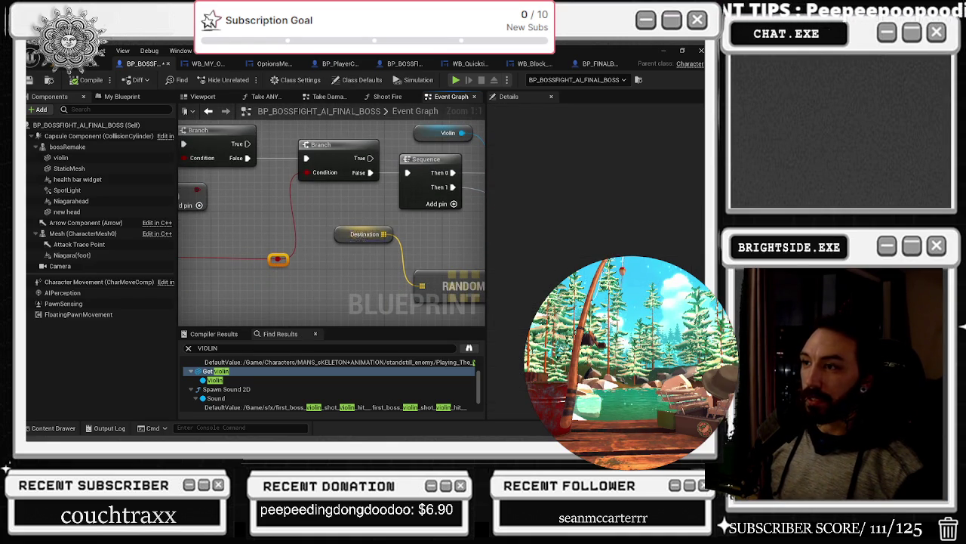
left_click_drag(364, 235, 240, 154)
left_click_drag(373, 196, 146, 237)
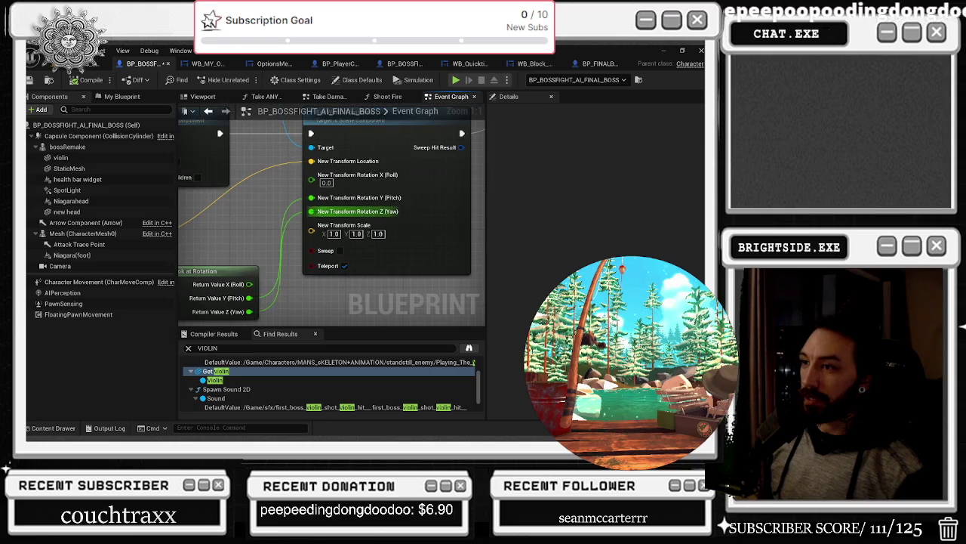
mouse_move(271, 174)
left_mouse_down()
mouse_move(293, 175)
mouse_move(275, 254)
mouse_move(260, 246)
left_mouse_up()
double_click(284, 171)
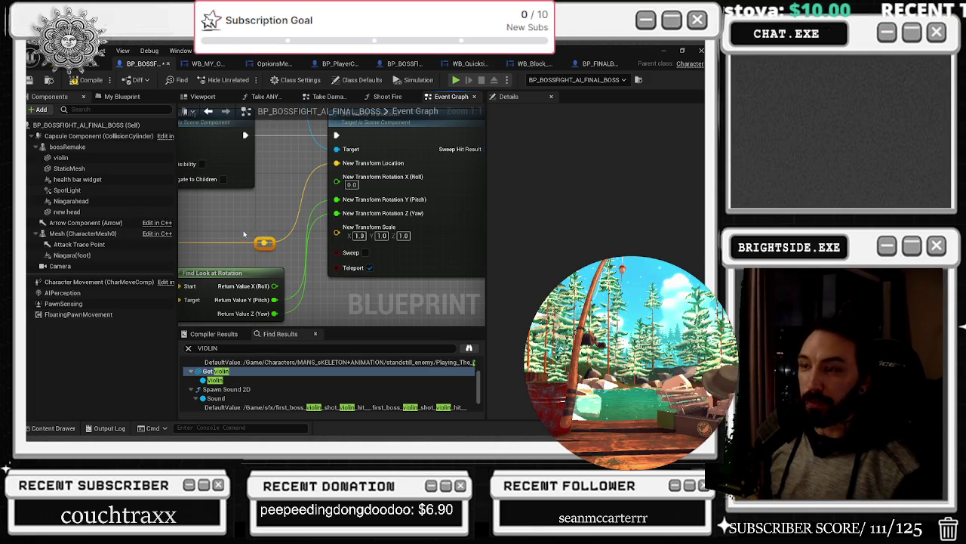
Step: Nudge Find Look at Rotation, Set Visibility and the Capsule Component getter slightly right
left_click_drag(244, 236, 321, 223)
left_click_drag(284, 260, 304, 260)
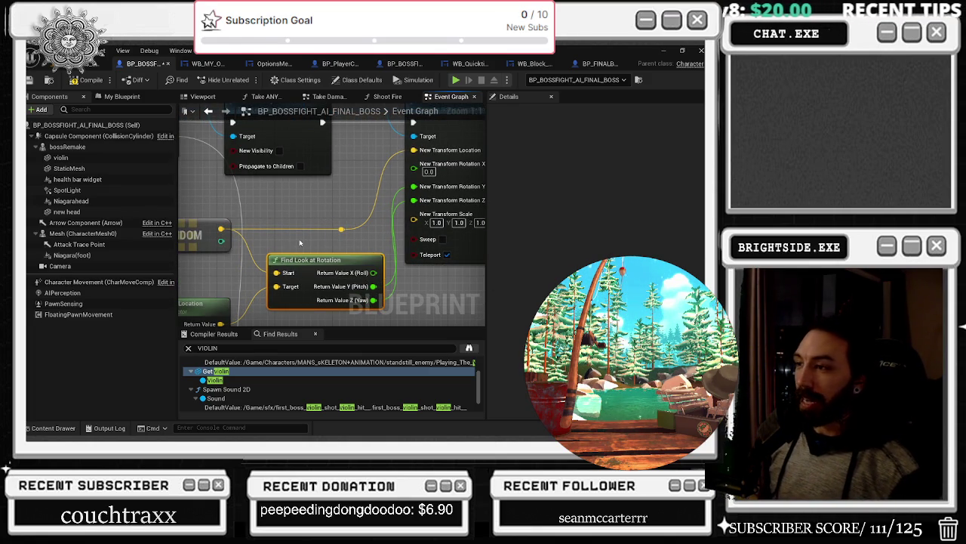
mouse_move(306, 200)
left_mouse_down()
mouse_move(318, 220)
mouse_move(294, 181)
mouse_move(300, 173)
mouse_move(313, 209)
mouse_move(285, 196)
left_mouse_up()
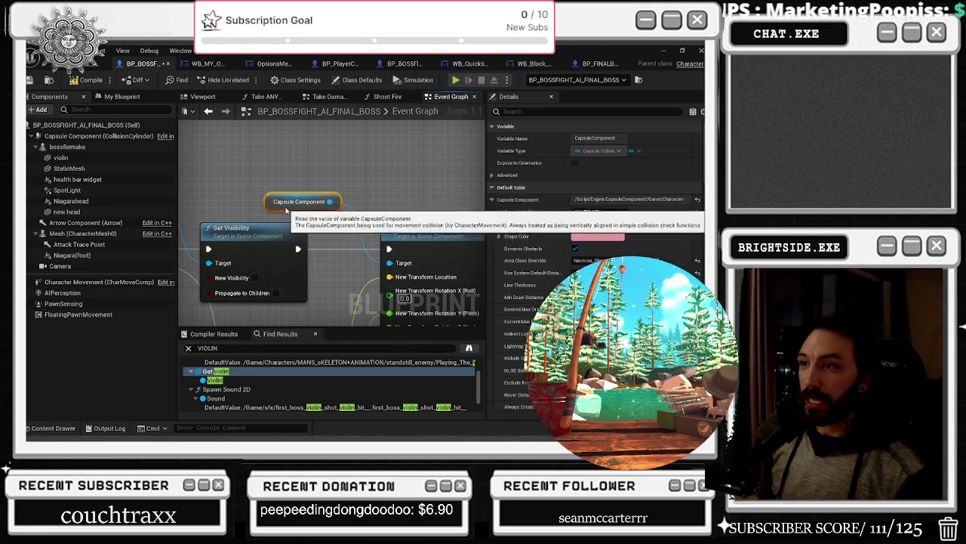
left_click_drag(254, 236, 284, 236)
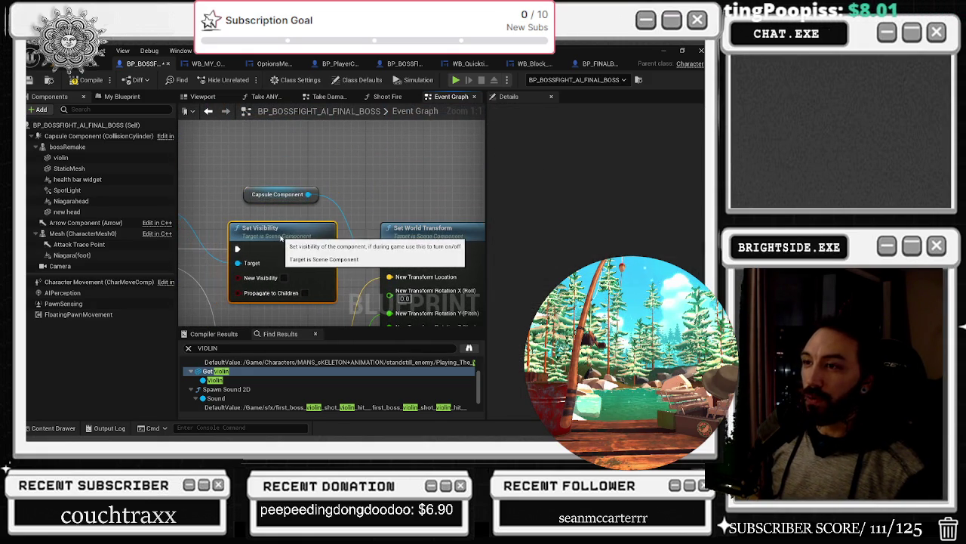
left_click_drag(284, 198, 301, 206)
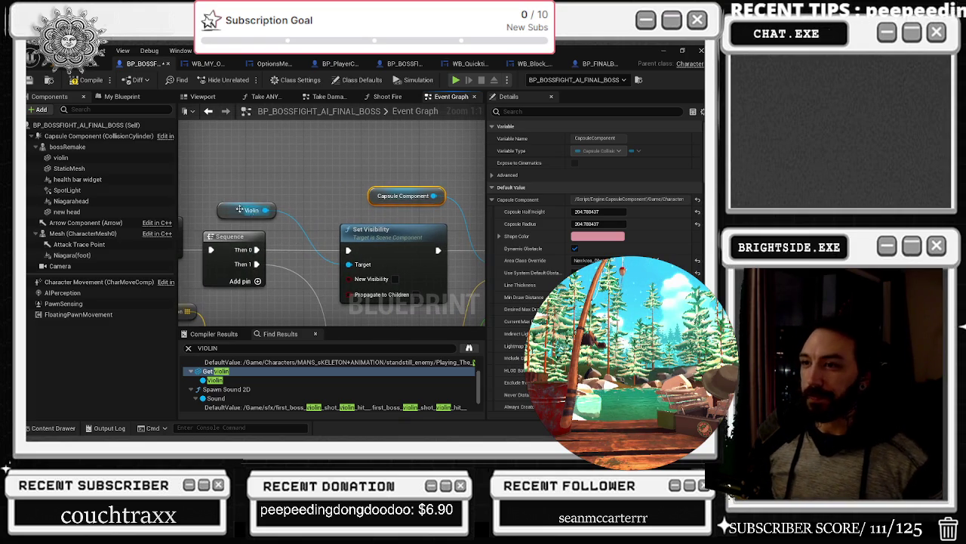
Step: Move the three small nodes near the violin getter and Sequence node up and right
left_click(240, 196)
scroll(230, 196, "down", 3)
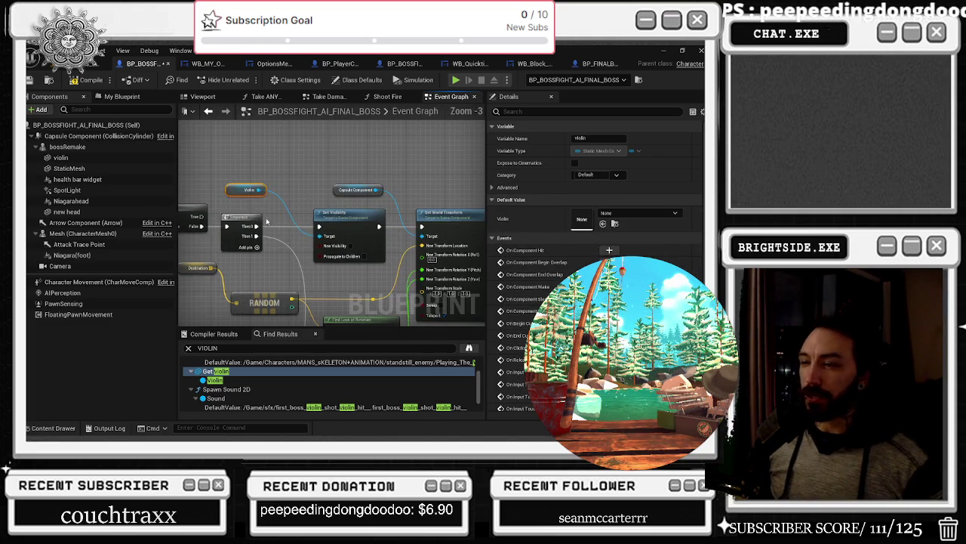
left_click(274, 220)
scroll(298, 257, "down", 4)
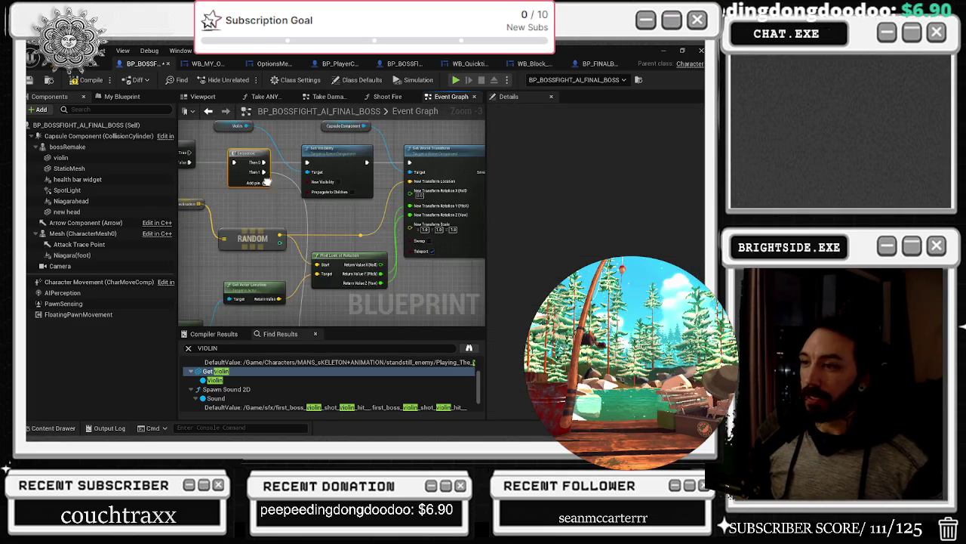
left_click_drag(317, 265, 341, 252)
scroll(257, 219, "up", 2)
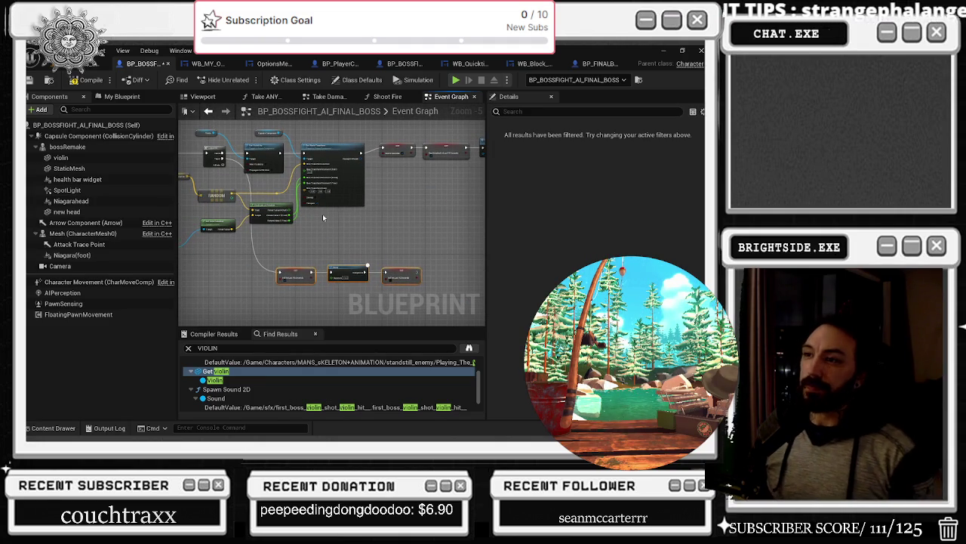
Step: Inspect the Sequence and SuggestProjectileVelocity nodes in another region of the event graph
left_click_drag(344, 150, 265, 219)
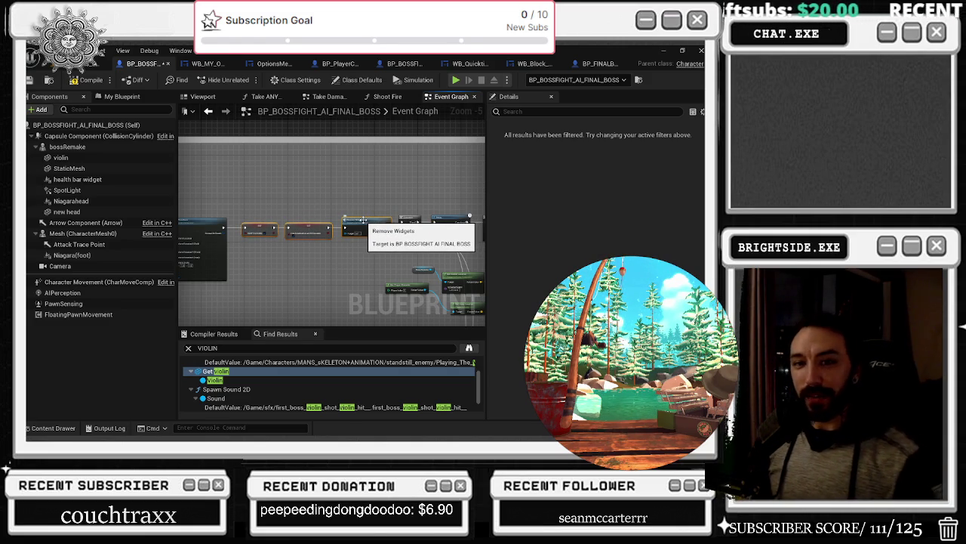
scroll(404, 251, "up", 2)
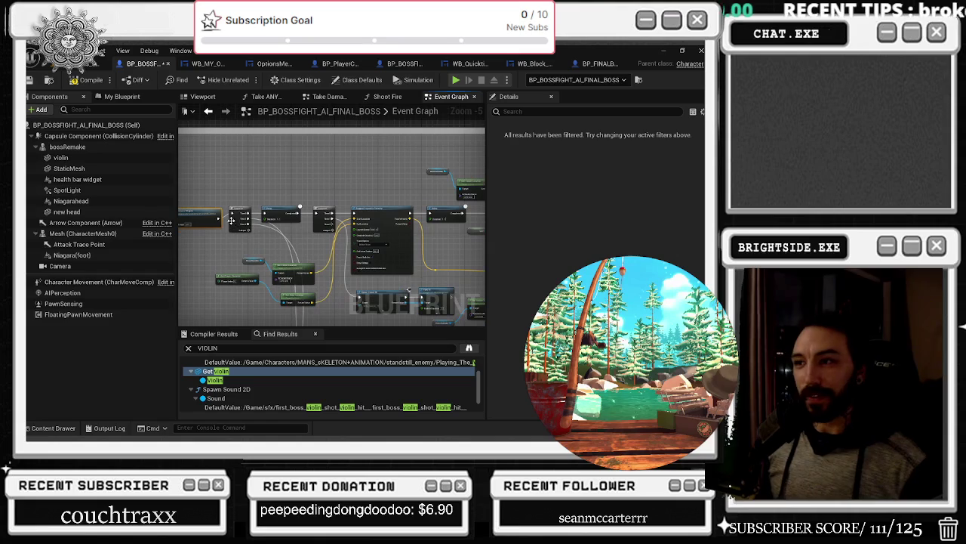
left_click(323, 223)
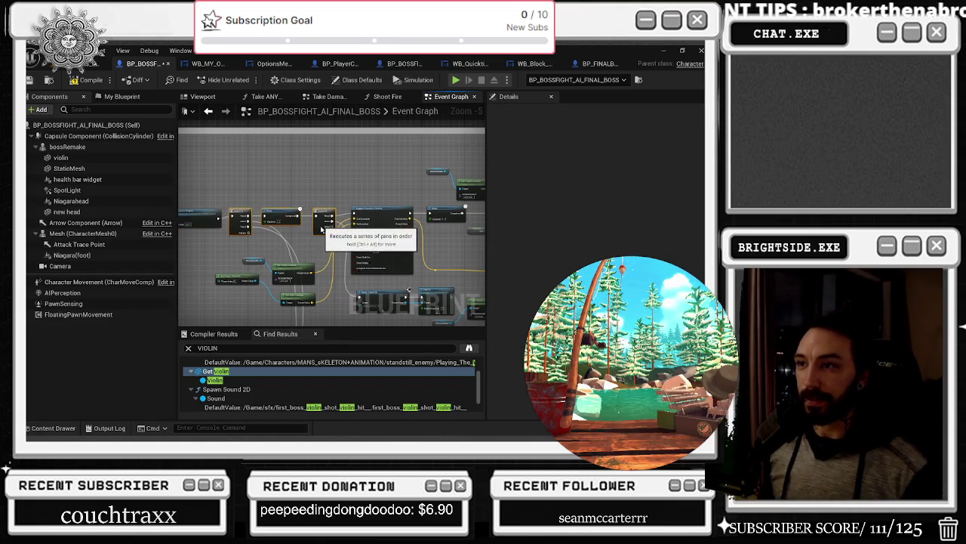
left_click(375, 219)
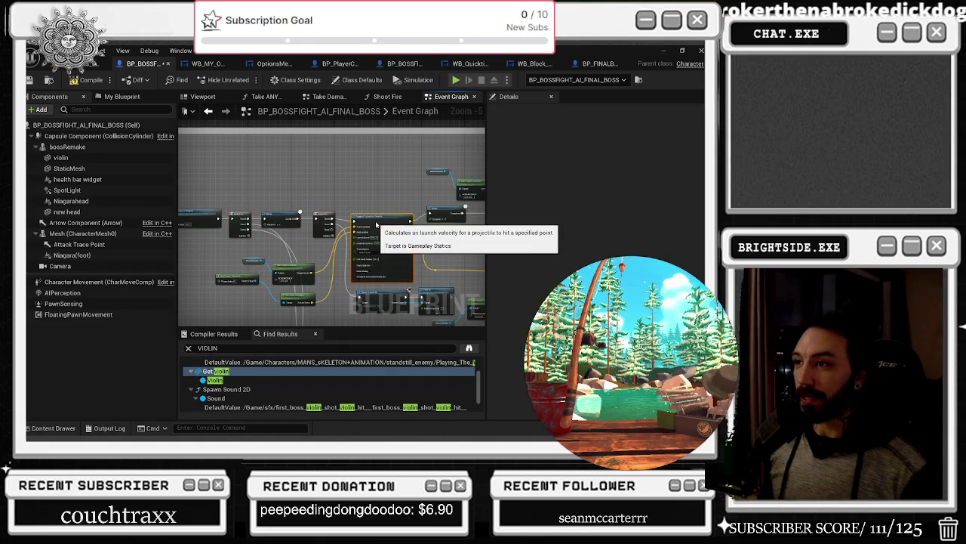
scroll(376, 219, "down", 1)
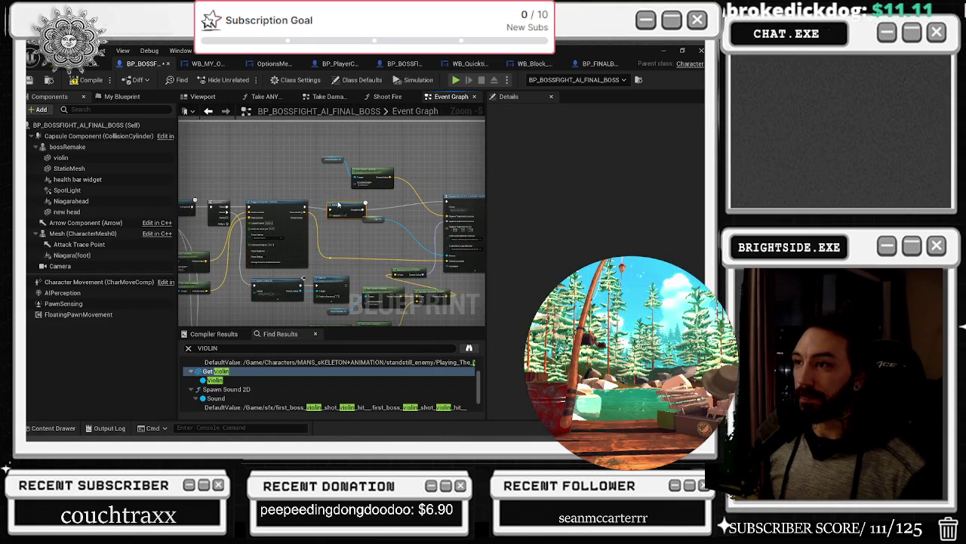
scroll(438, 187, "up", 2)
scroll(438, 186, "down", 1)
scroll(272, 246, "up", 1)
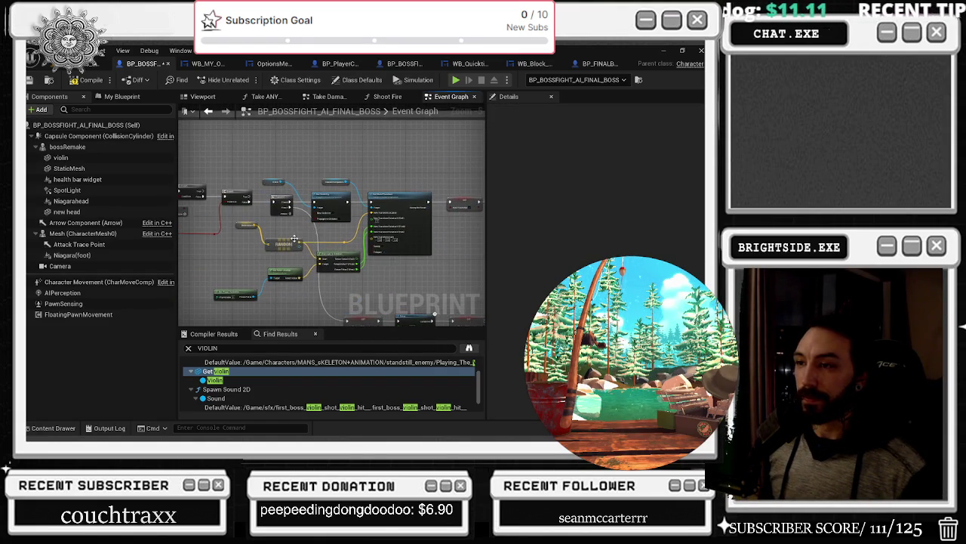
scroll(282, 281, "up", 4)
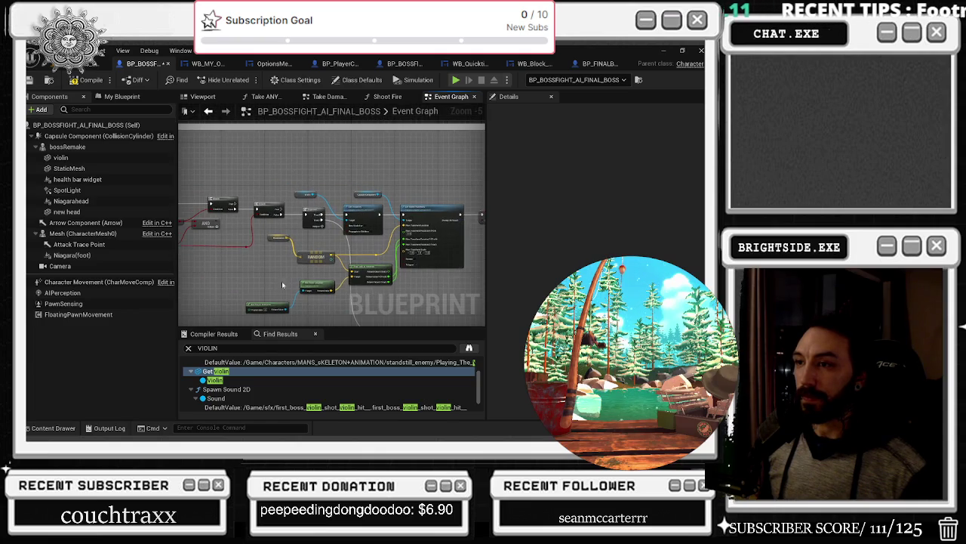
Step: Inspect Destination's X, Y, Z in Details, then save the LAST_STAND_BOSS_FIGHT map from the level
left_click(342, 238)
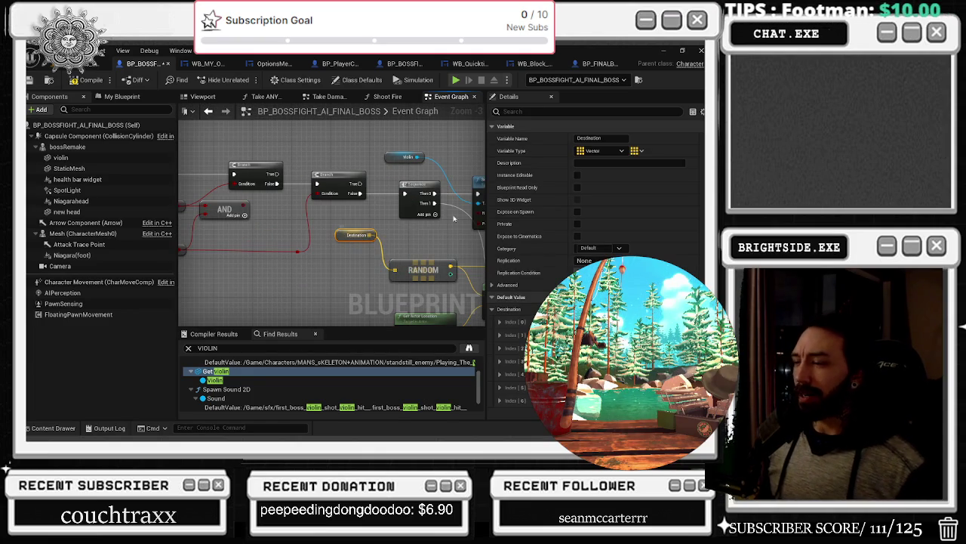
left_click(499, 322)
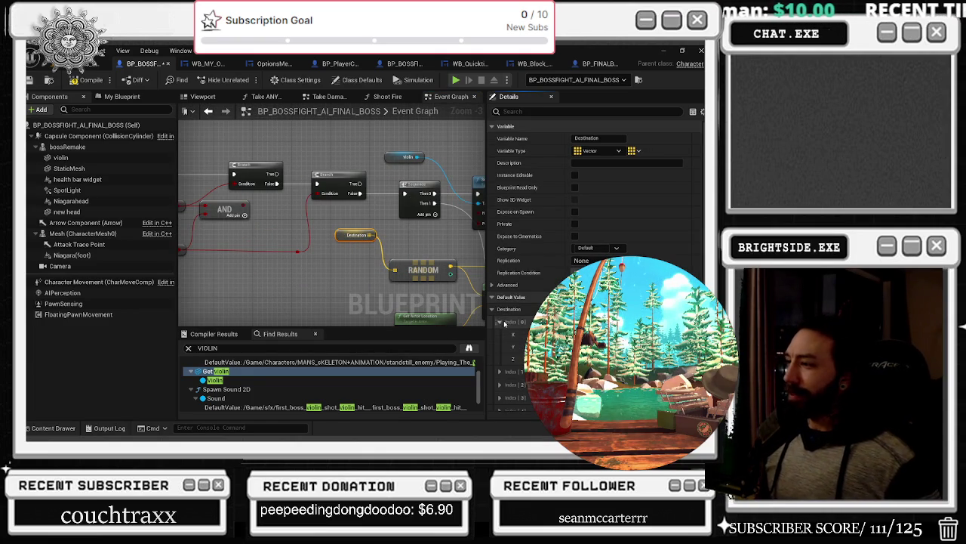
left_click_drag(430, 223, 349, 249)
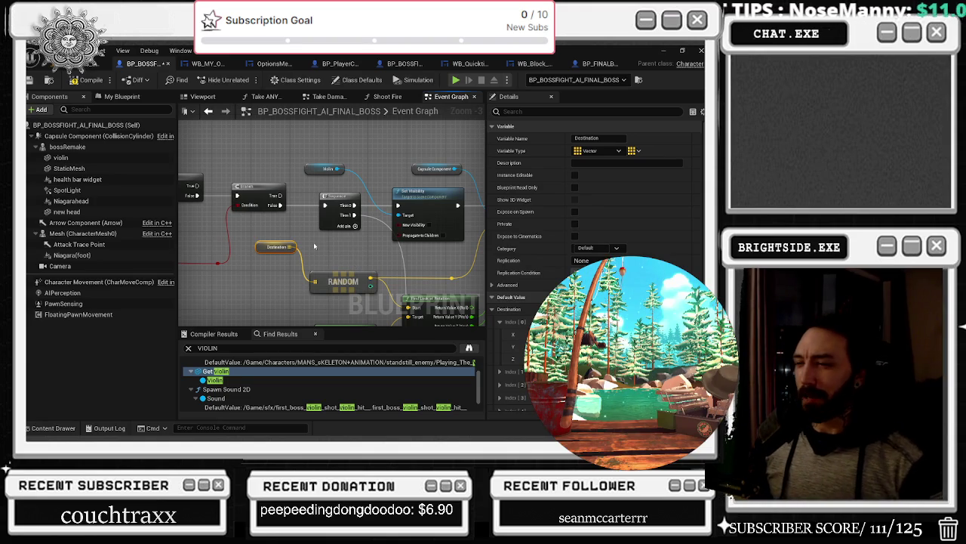
scroll(289, 210, "down", 2)
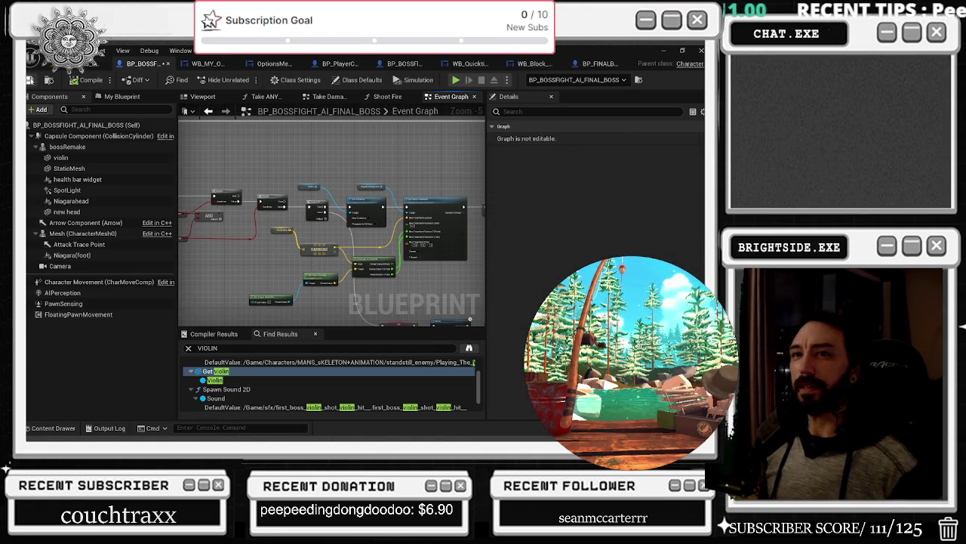
left_click(83, 65)
key("ctrl+s")
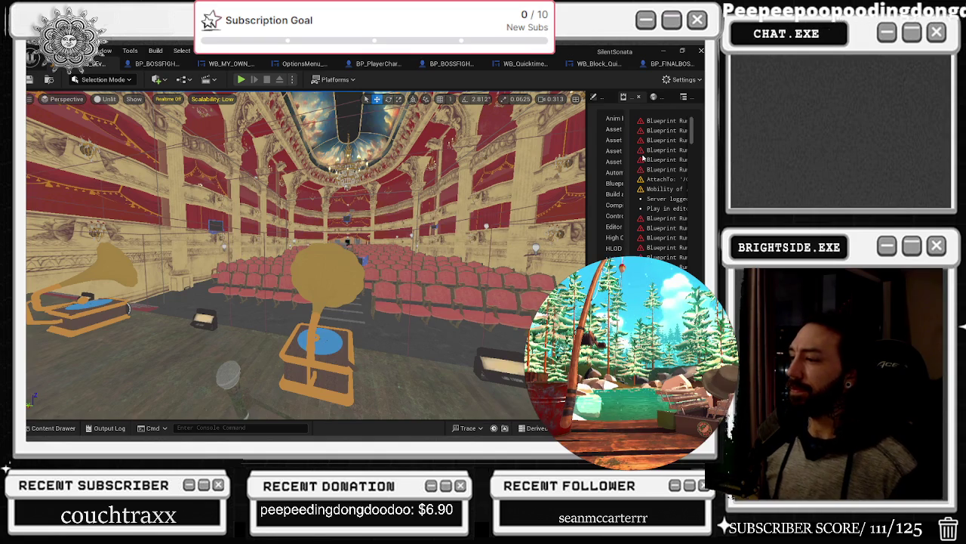
Step: Open WB_Block, select its Delay and Remove from Parent nodes, and close it
left_click(603, 67)
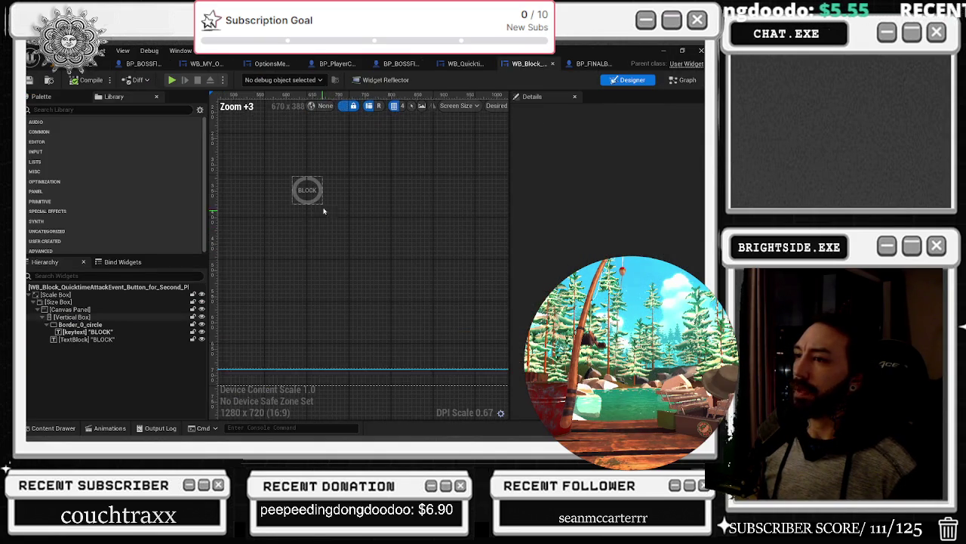
left_click_drag(275, 242, 453, 181)
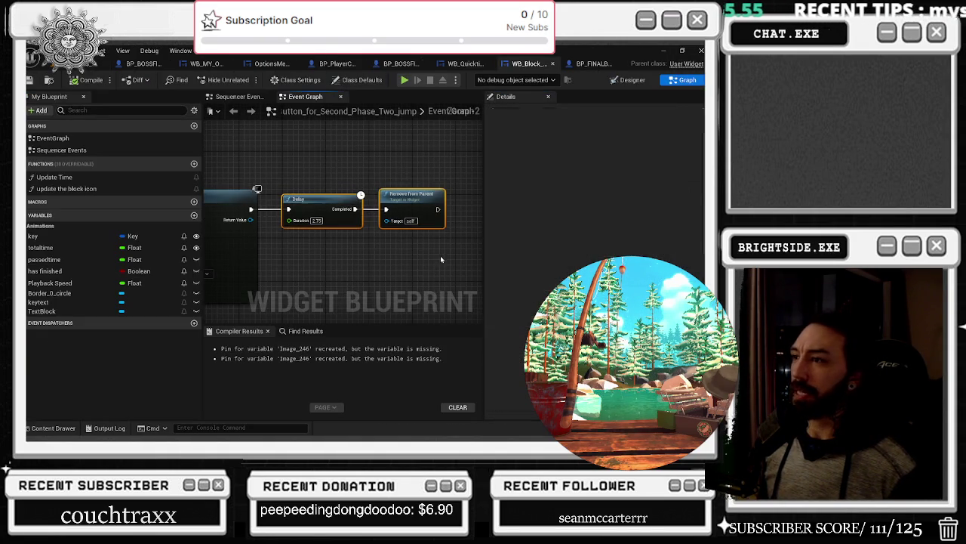
left_click(554, 64)
Step: Browse WB_QuickTimeAttackEvent's Graph, return to Designer, then bring up the second-phase boss event graph
scroll(293, 296, "up", 6)
left_click(683, 79)
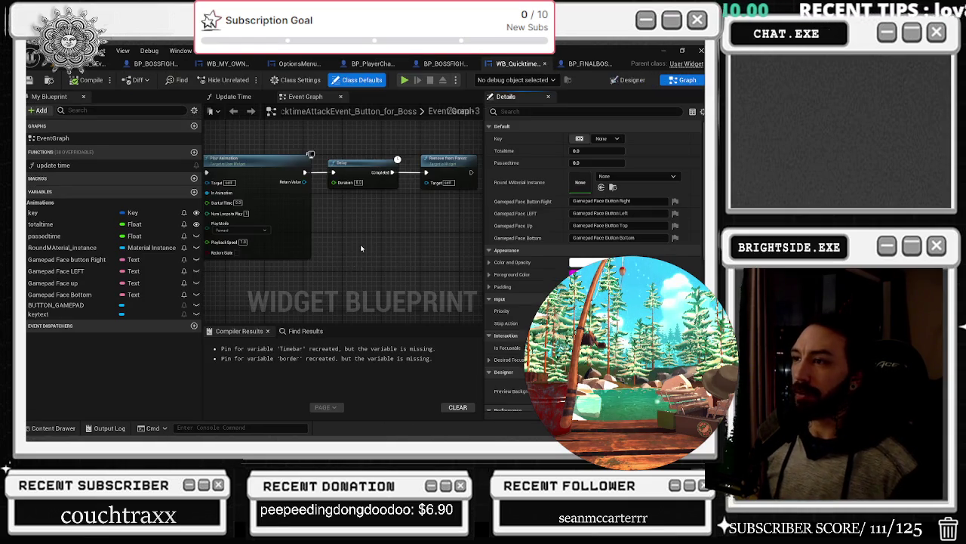
mouse_move(338, 133)
left_mouse_down()
mouse_move(363, 277)
mouse_move(377, 228)
left_mouse_up()
scroll(378, 228, "down", 6)
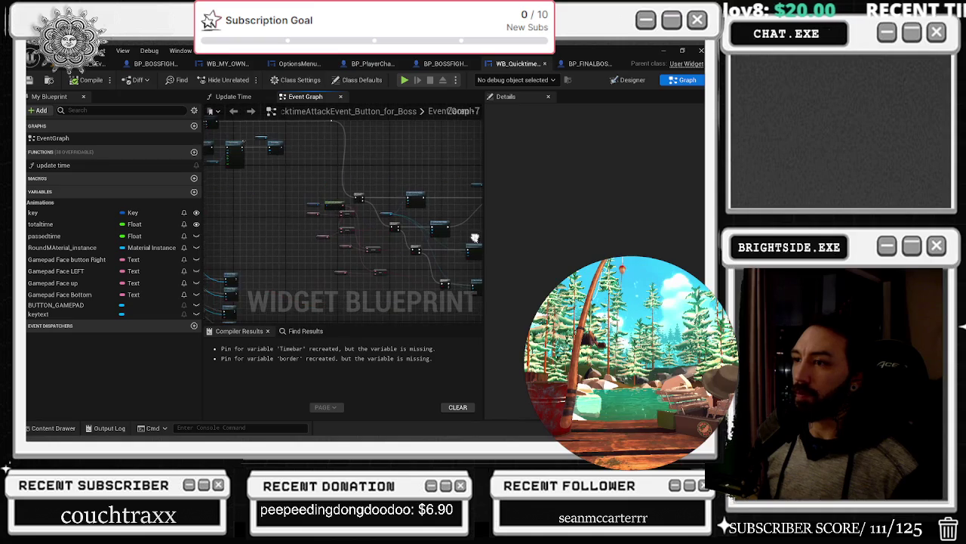
left_click(632, 79)
scroll(317, 240, "up", 6)
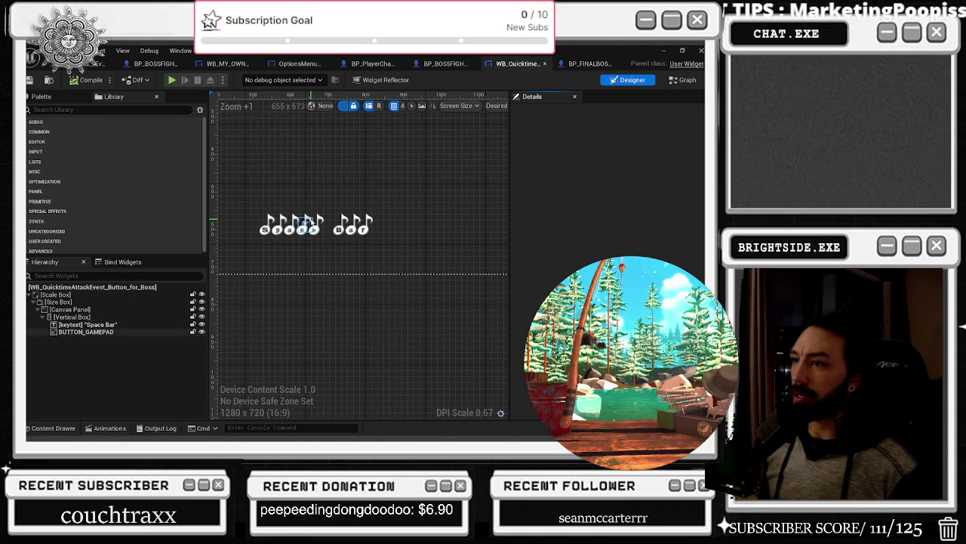
left_click(445, 64)
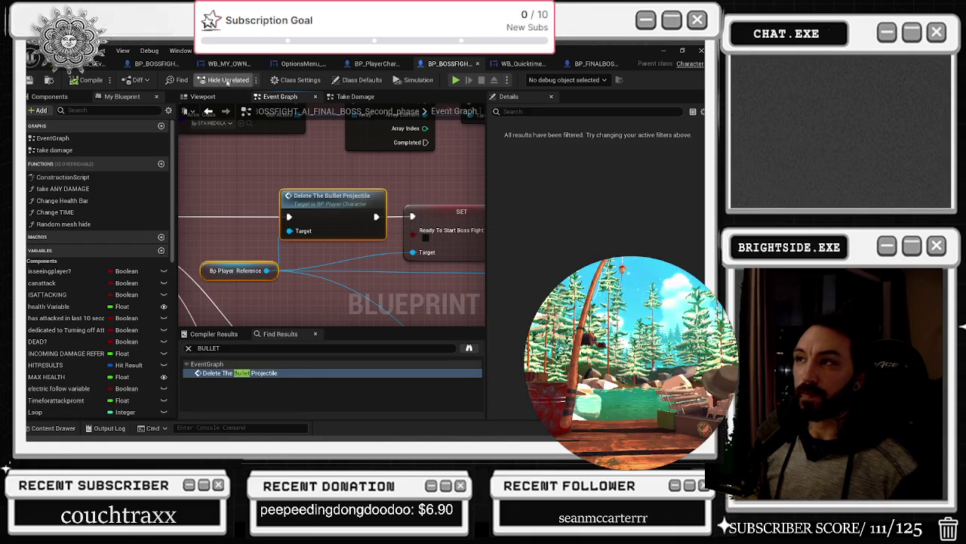
Step: In BP_PlayerCharacter, review the camera shake class list without changing it
left_click(364, 63)
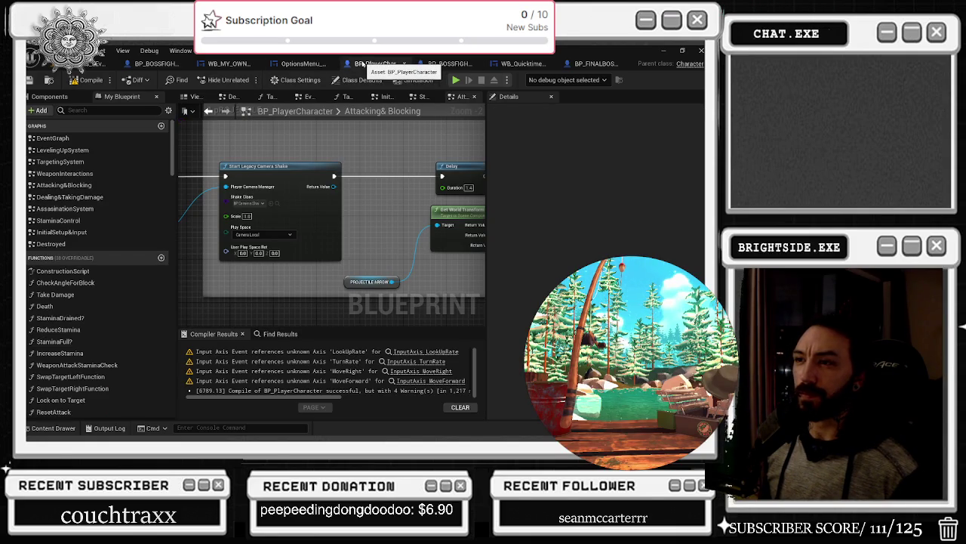
left_click(296, 213)
left_click(341, 155)
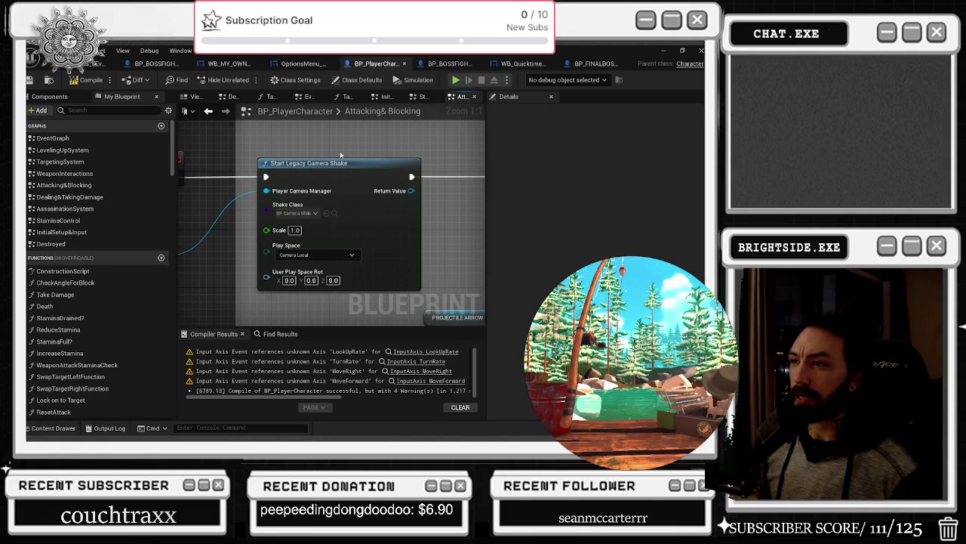
scroll(339, 150, "down", 3)
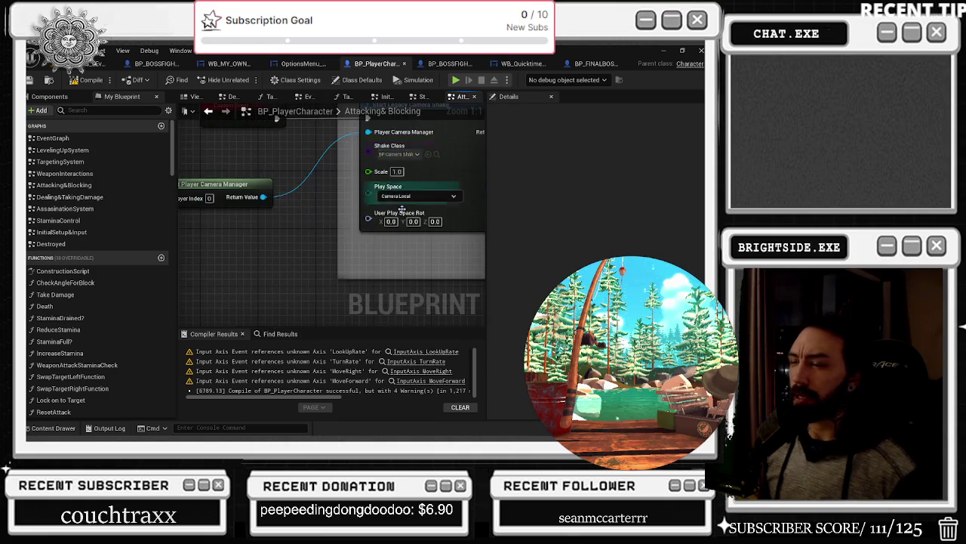
scroll(279, 305, "up", 3)
Step: Search 'CAMERA SHAKE' and add a Start Legacy Camera Shake node, then return to the level
right_click(264, 286)
type("CAME")
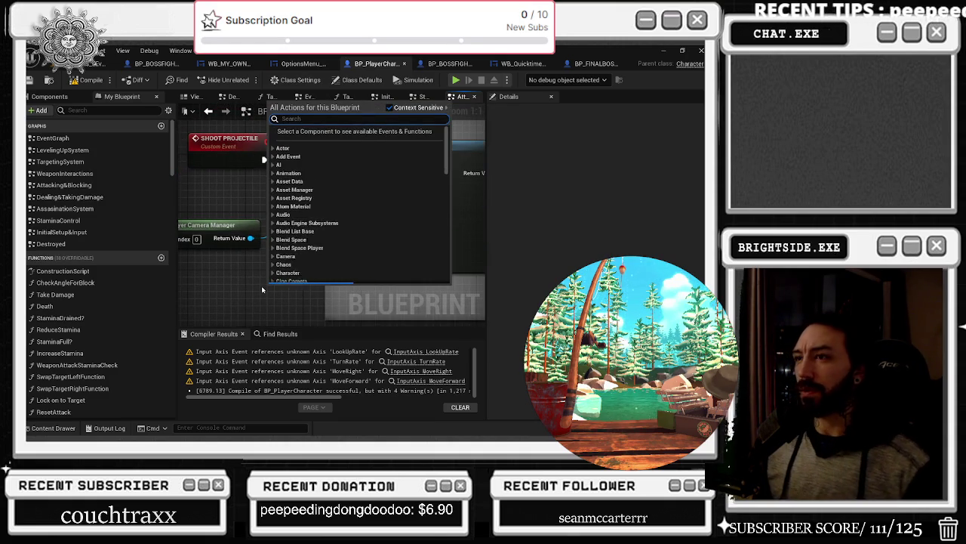
type("RA SHAKE")
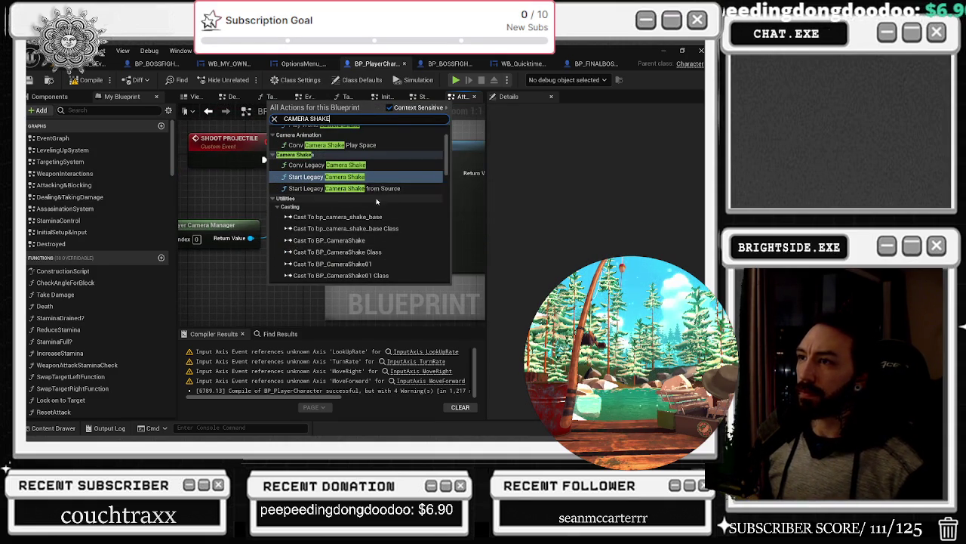
scroll(388, 202, "up", 2)
left_click(389, 219)
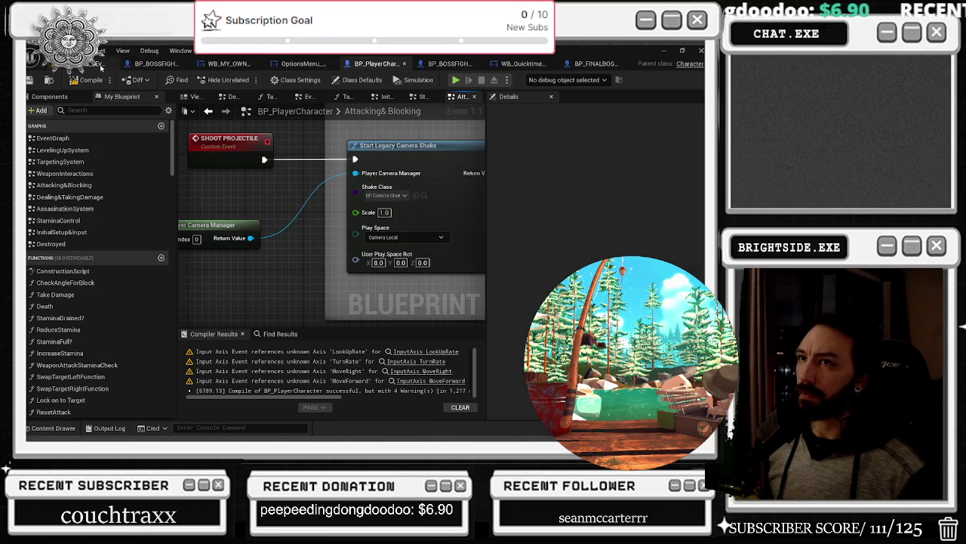
left_click(101, 63)
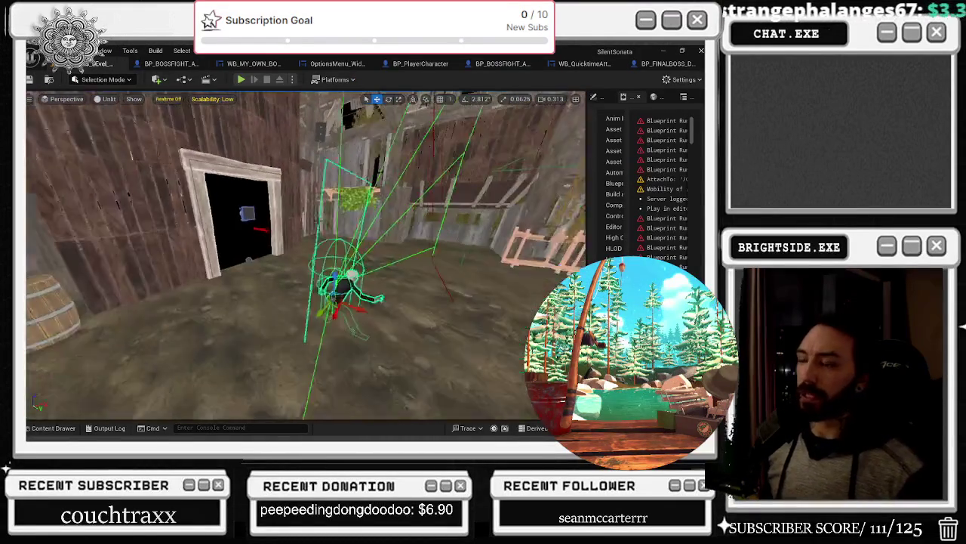
Step: In BP_FINALBOSS_DANTALION's event graph, move the Target/Mesh getter up off the wire
key("ctrl+Tab")
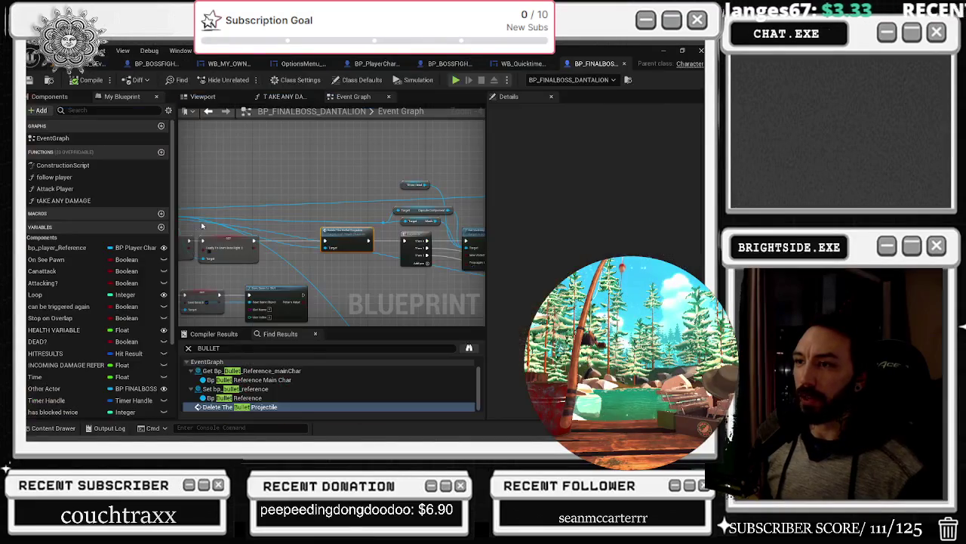
scroll(264, 234, "down", 2)
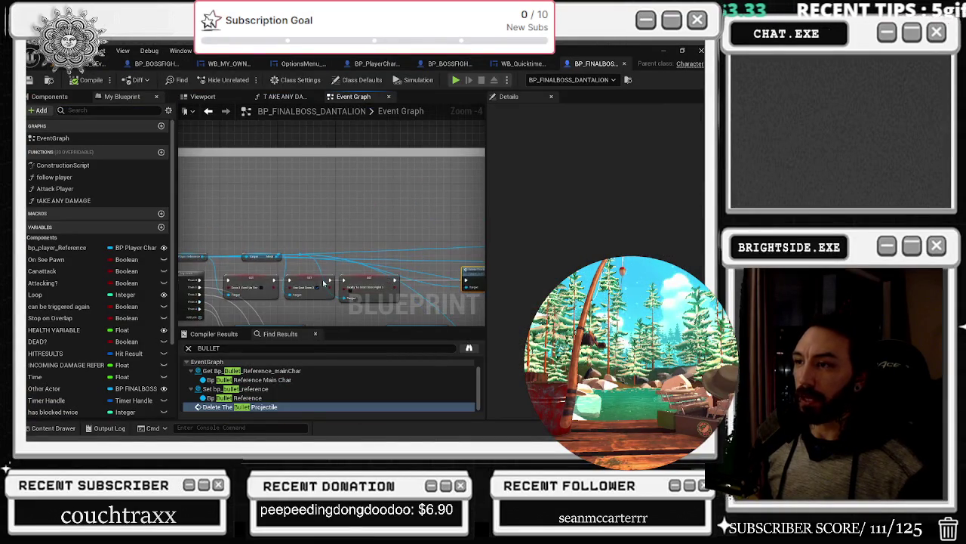
scroll(290, 257, "up", 4)
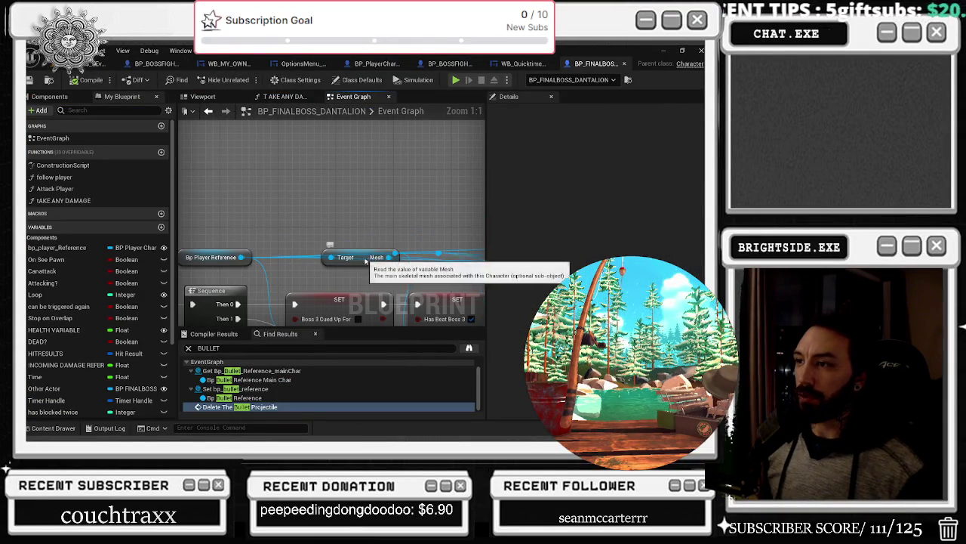
left_click(306, 260)
mouse_move(306, 263)
left_mouse_down()
mouse_move(407, 232)
mouse_move(397, 218)
mouse_move(319, 204)
left_mouse_up()
Step: Move the Bp Player Reference node to the left
scroll(320, 204, "down", 2)
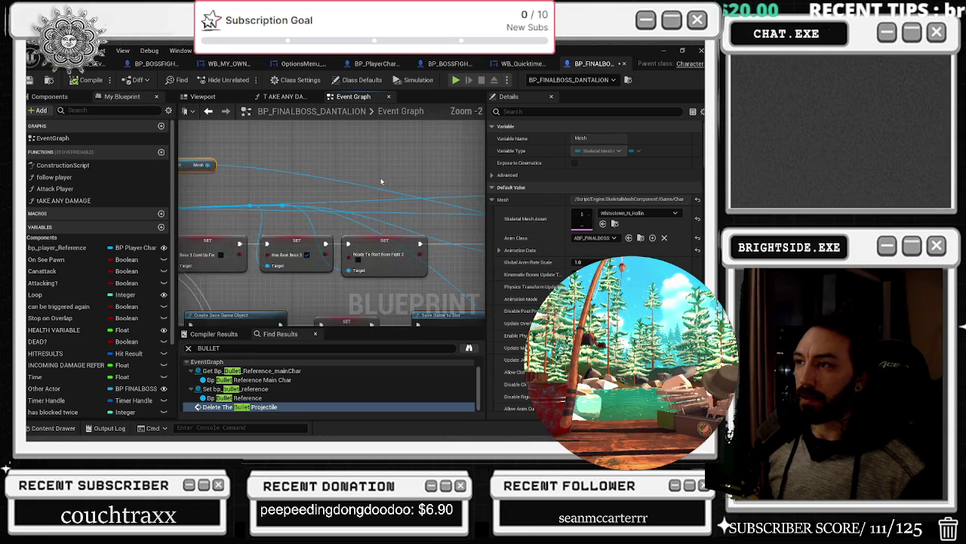
scroll(321, 232, "down", 3)
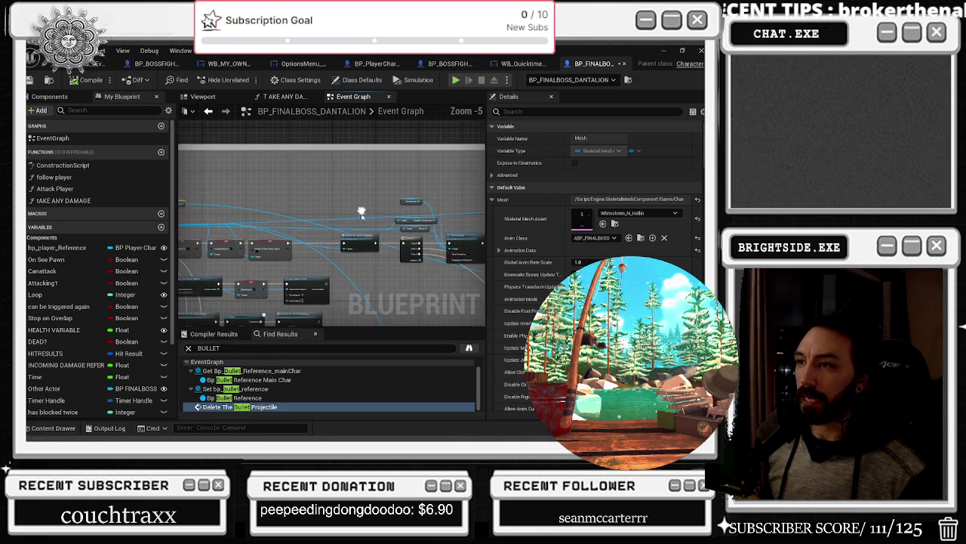
left_click(277, 214)
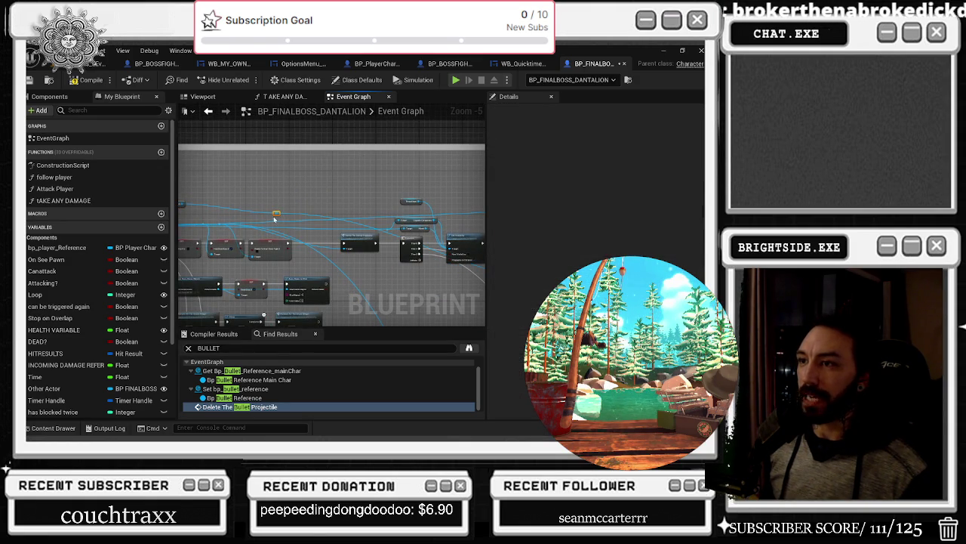
mouse_move(274, 214)
left_mouse_down()
mouse_move(477, 211)
mouse_move(416, 202)
mouse_move(401, 210)
mouse_move(441, 246)
mouse_move(385, 289)
left_mouse_up()
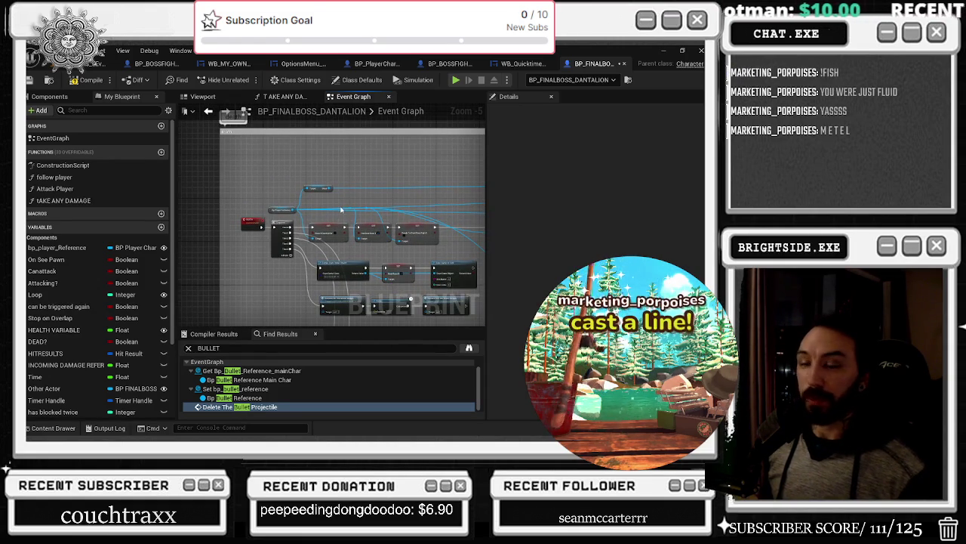
scroll(278, 212, "up", 4)
mouse_move(289, 210)
left_mouse_down()
mouse_move(235, 212)
mouse_move(292, 203)
mouse_move(405, 218)
left_mouse_up()
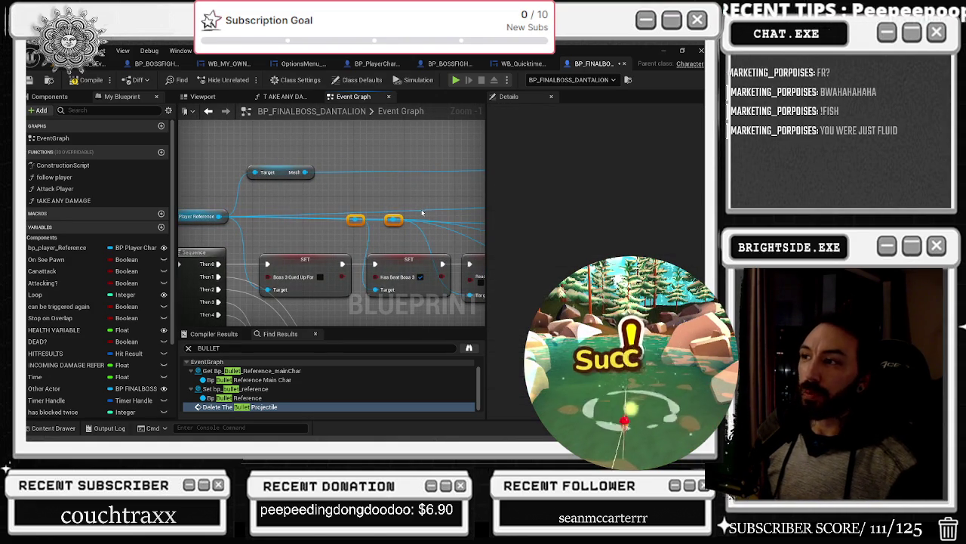
Step: Leave a single reroute on the player reference wire, straightened and slid left along it
double_click(418, 219)
key("ctrl+z")
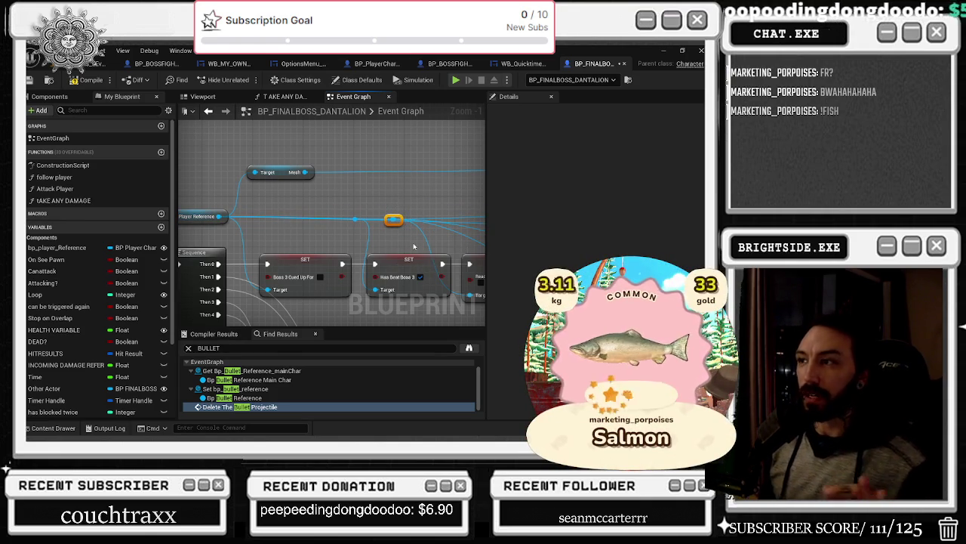
key("q")
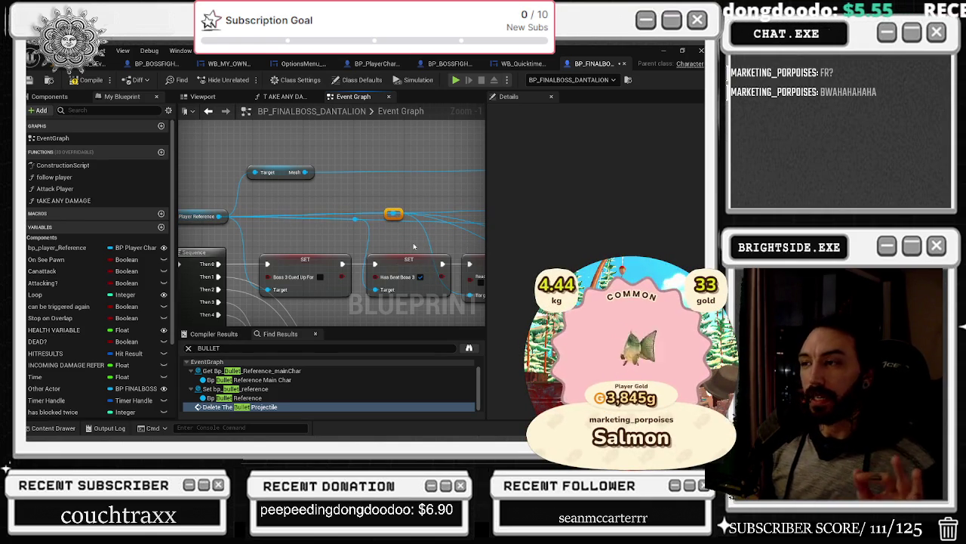
left_click_drag(393, 212, 300, 218)
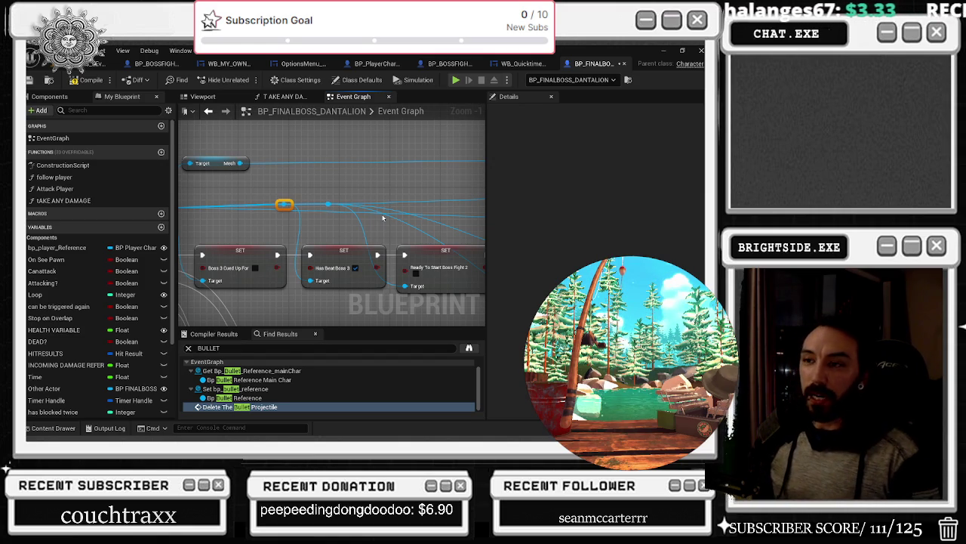
left_click(322, 203)
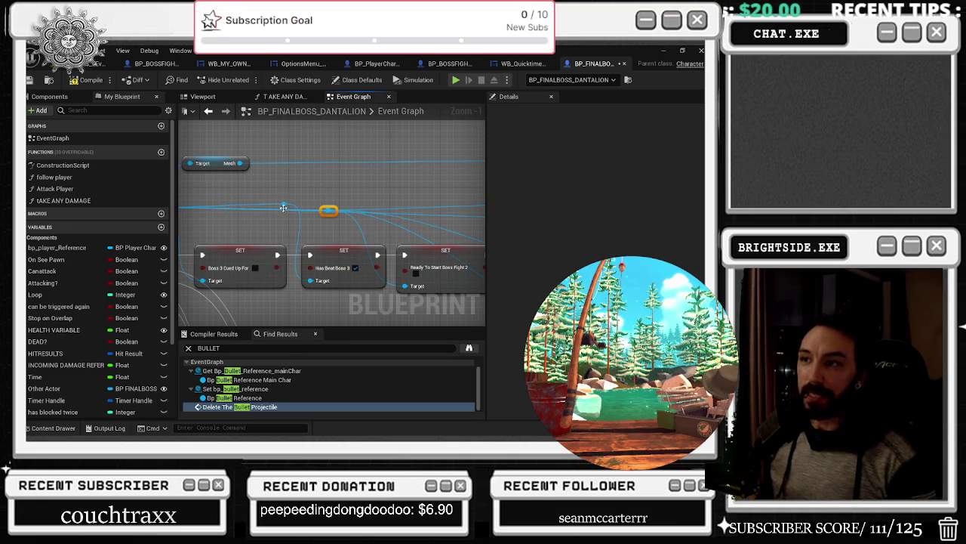
Step: Line the existing reroute node up with the player reference wire, nudging it slightly left
left_click_drag(286, 213, 285, 216)
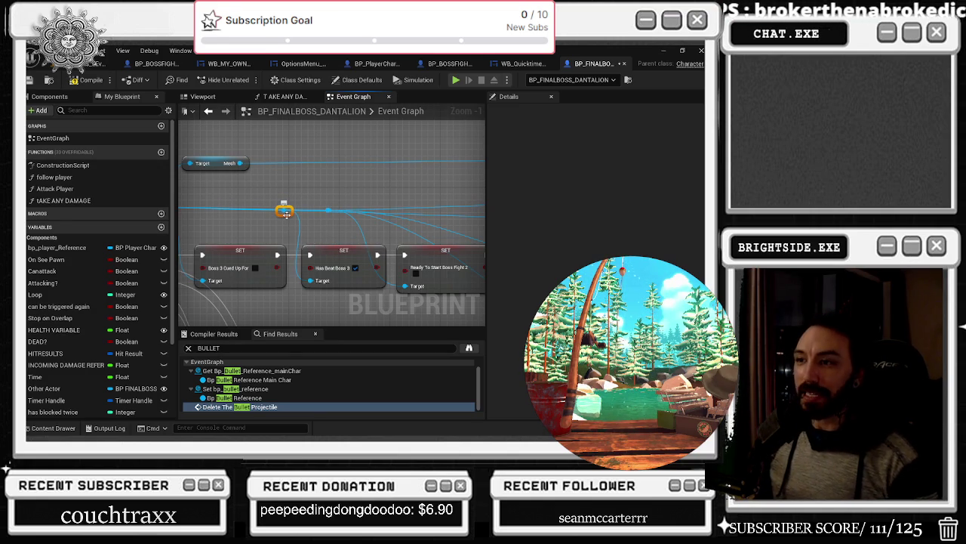
left_click_drag(286, 212, 273, 212)
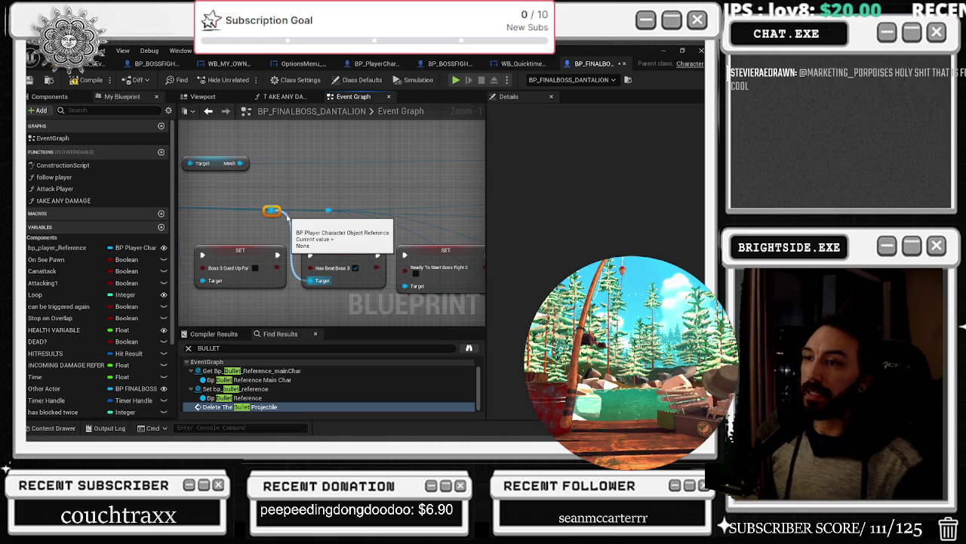
scroll(318, 193, "down", 3)
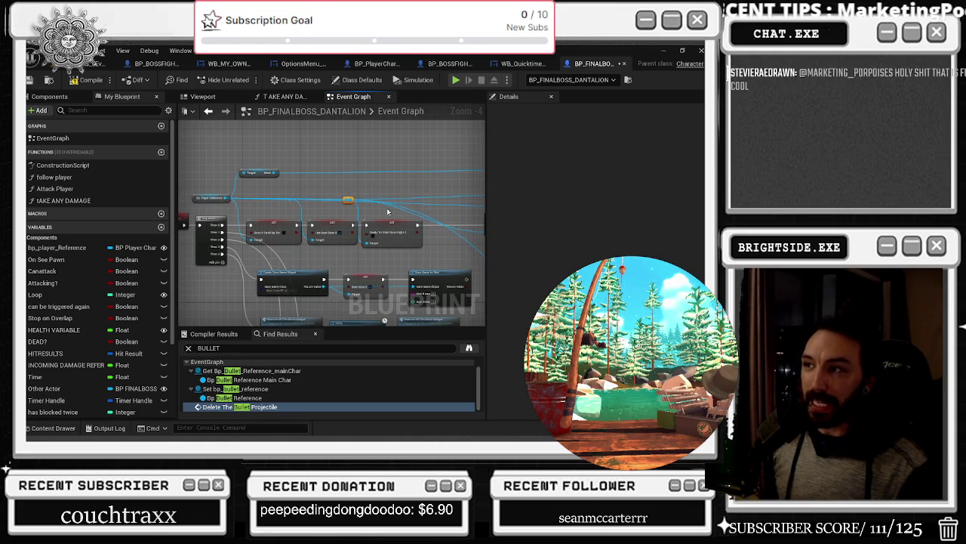
Step: Shift Delete The Bullet Projectile left and add a reroute that bends its input wire downward
left_click_drag(391, 212, 299, 246)
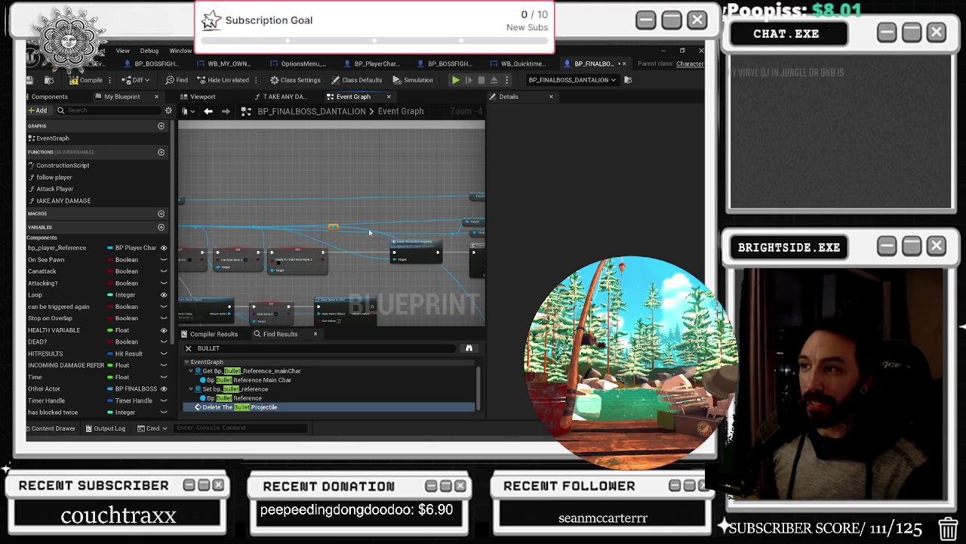
left_click_drag(342, 231, 219, 233)
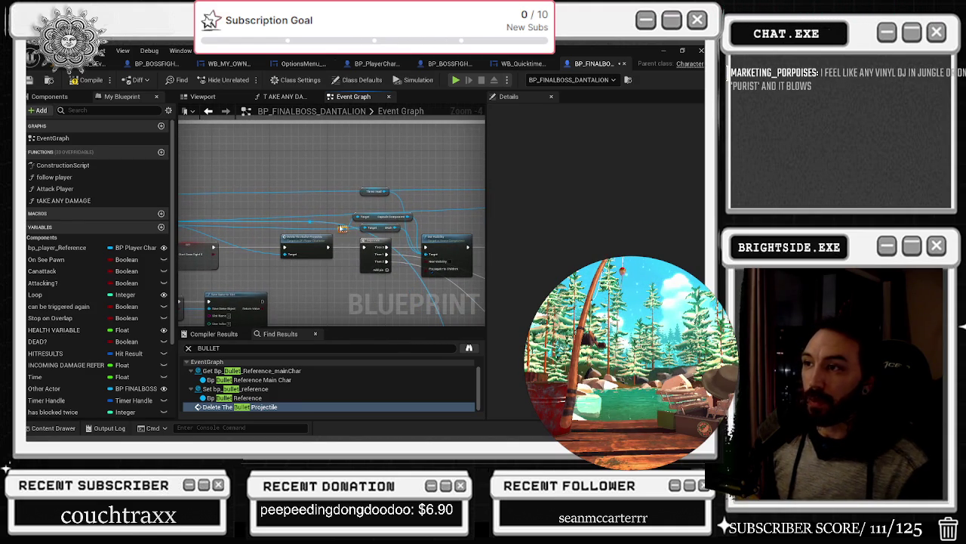
left_click_drag(309, 238, 281, 238)
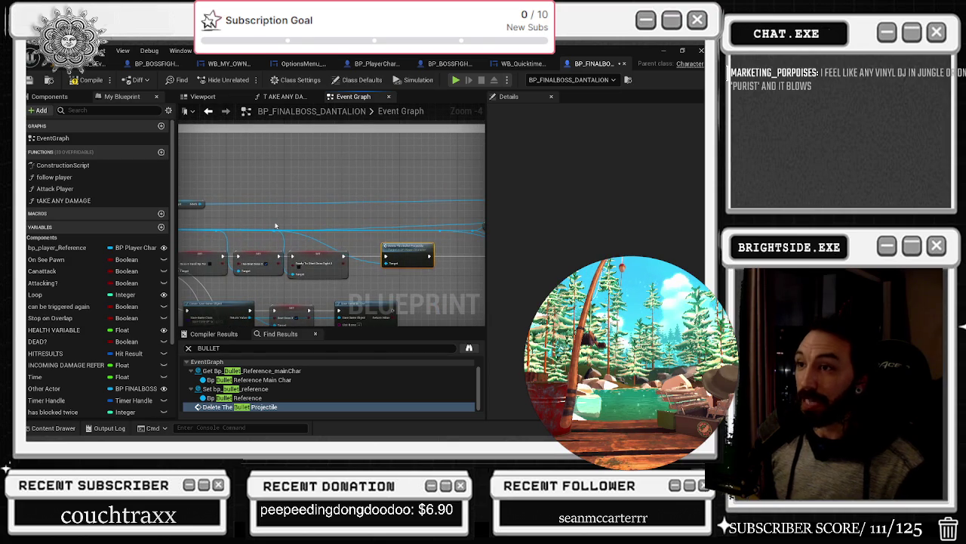
double_click(278, 230)
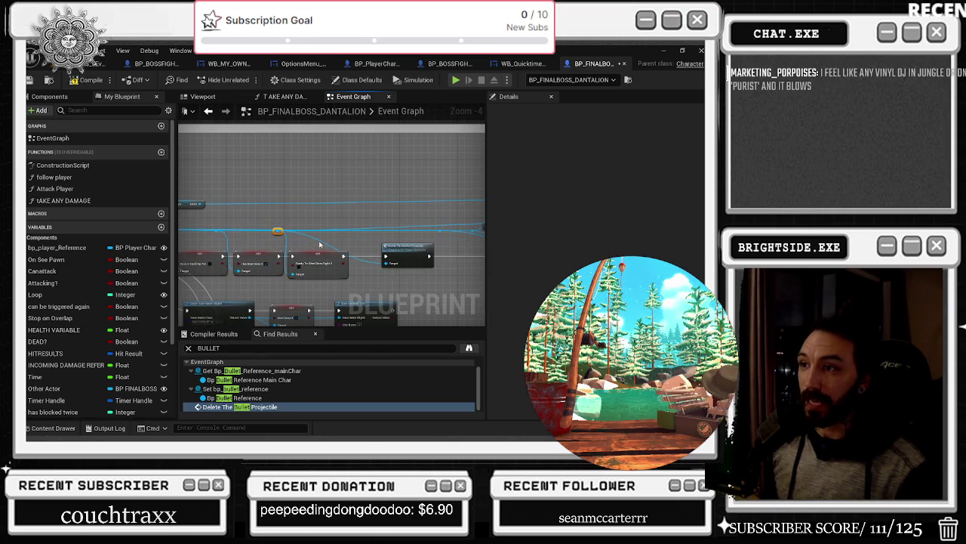
mouse_move(279, 231)
left_mouse_down()
mouse_move(325, 237)
mouse_move(363, 222)
mouse_move(165, 224)
left_mouse_up()
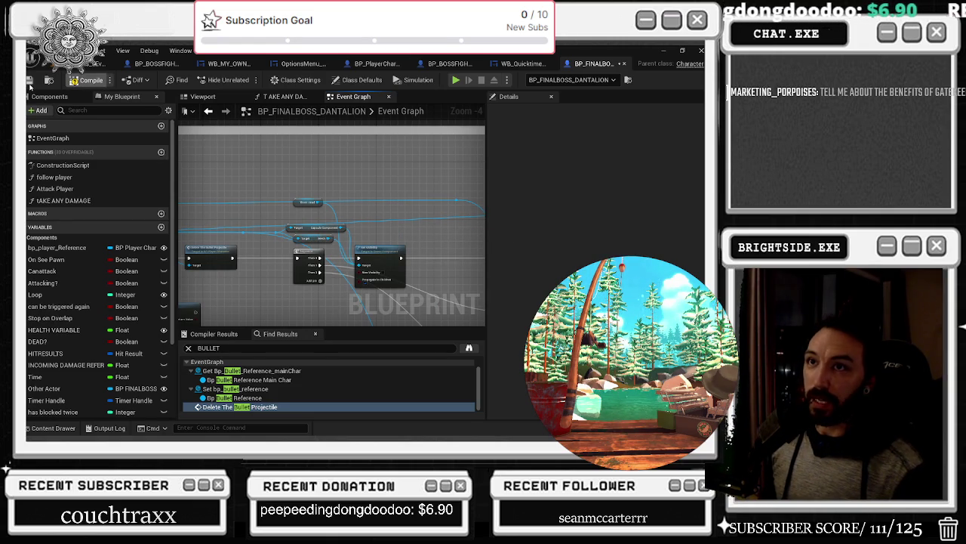
scroll(402, 212, "down", 7)
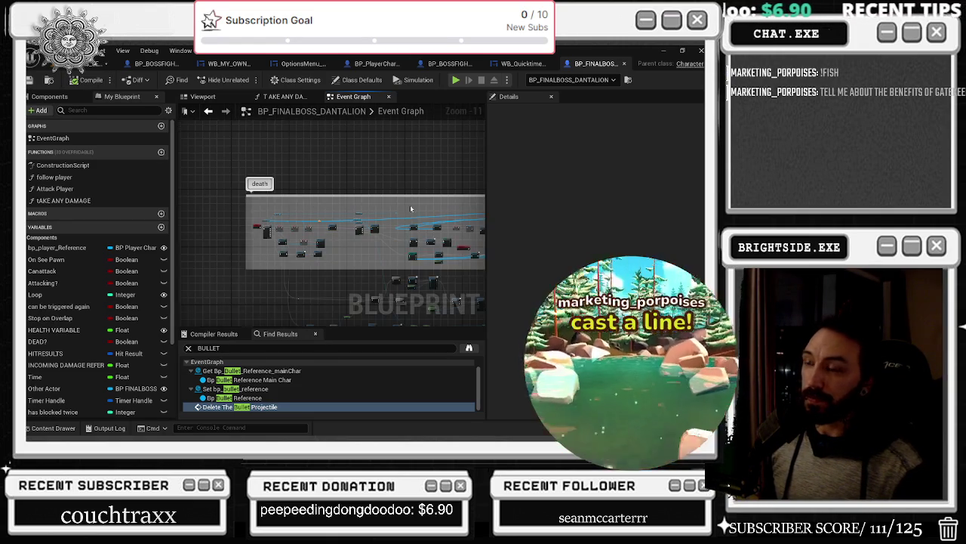
scroll(276, 239, "up", 1)
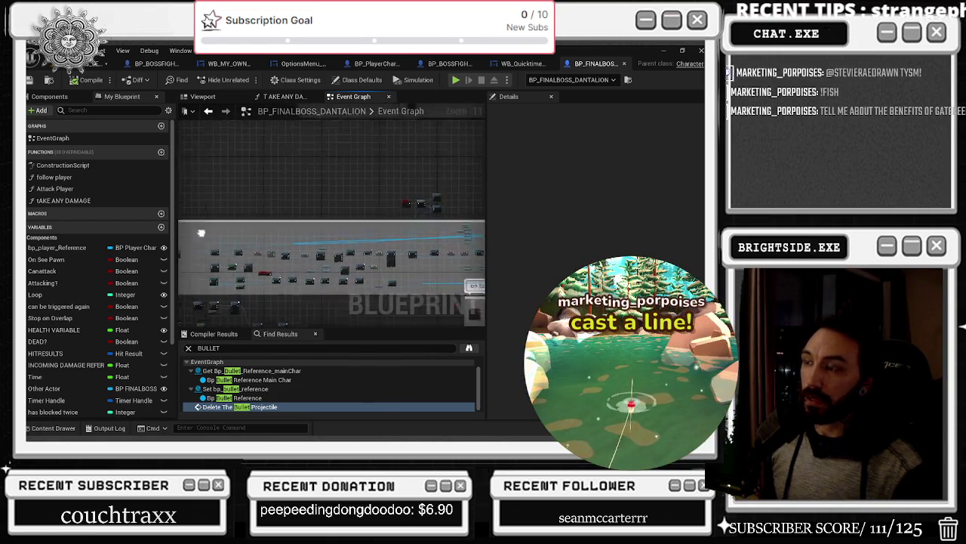
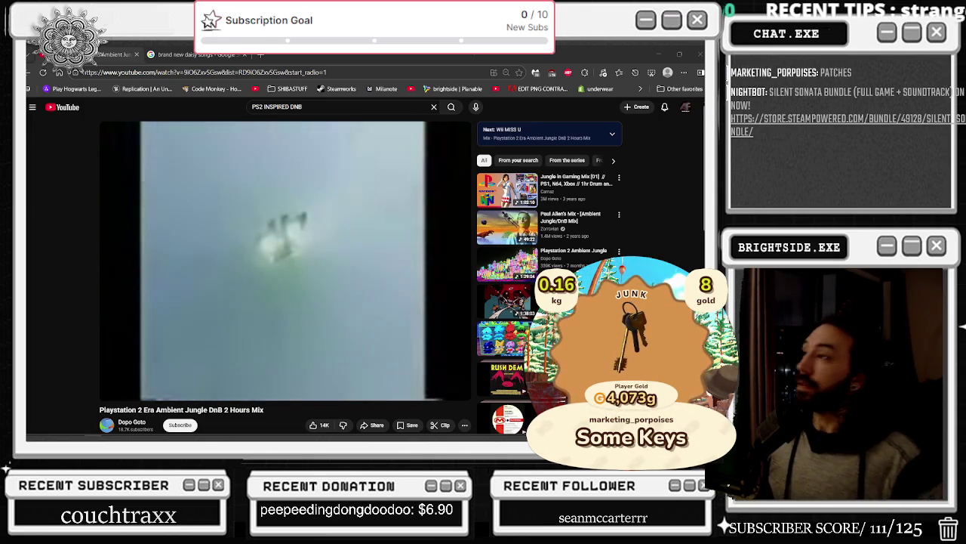
Step: Pan BP_FINALBOSS_DANTALION's Event Graph to the death logic and select the DEATH custom event
key("alt+Tab")
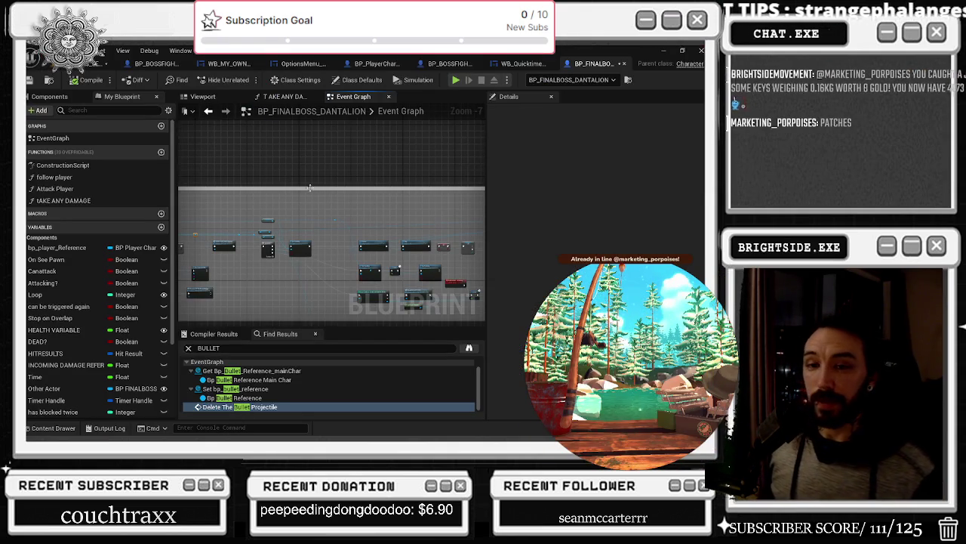
scroll(299, 234, "up", 2)
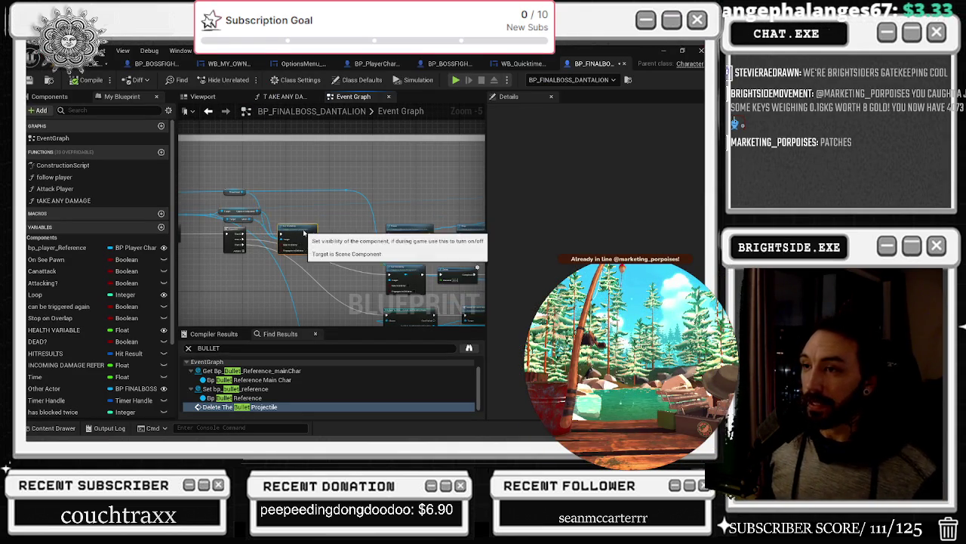
left_click_drag(299, 234, 364, 223)
left_click_drag(231, 179, 372, 227)
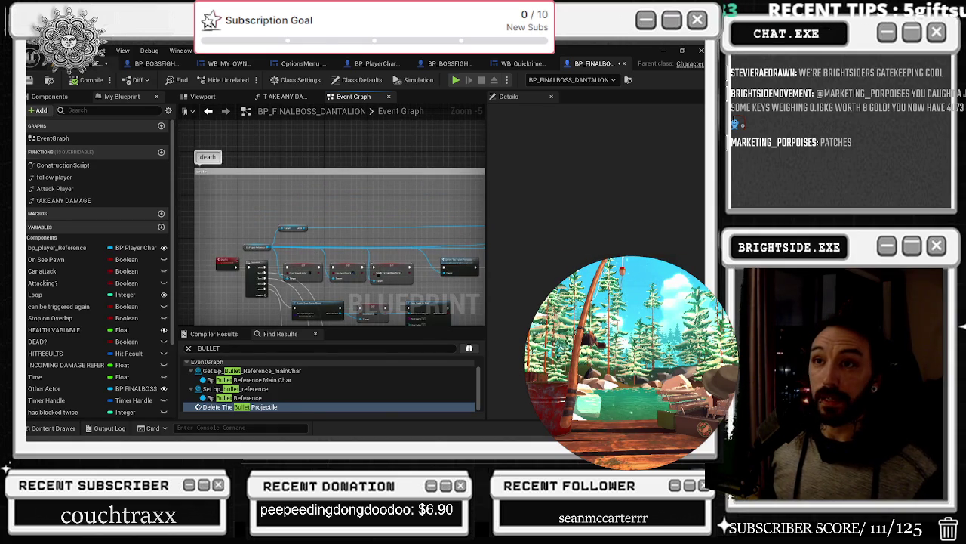
left_click(106, 63)
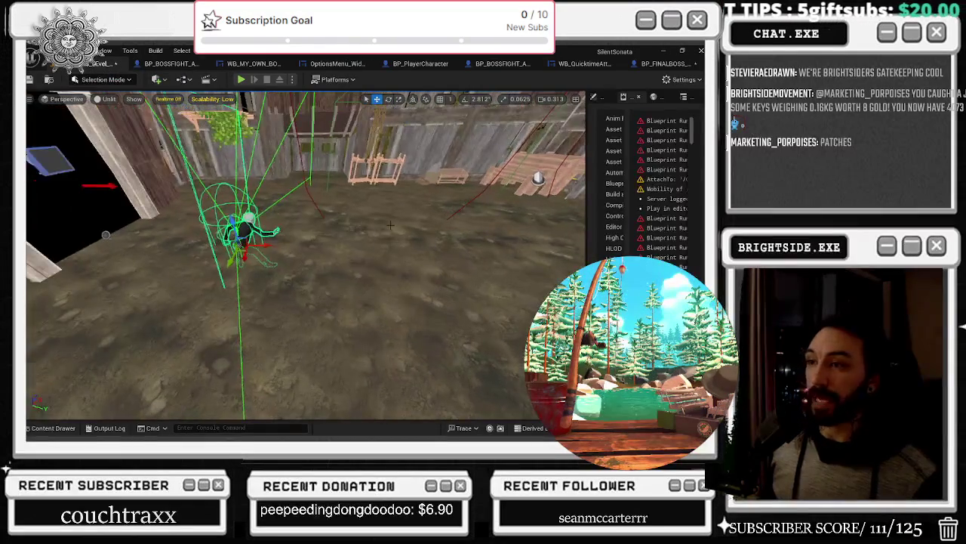
key("ctrl+Tab")
left_click(231, 233)
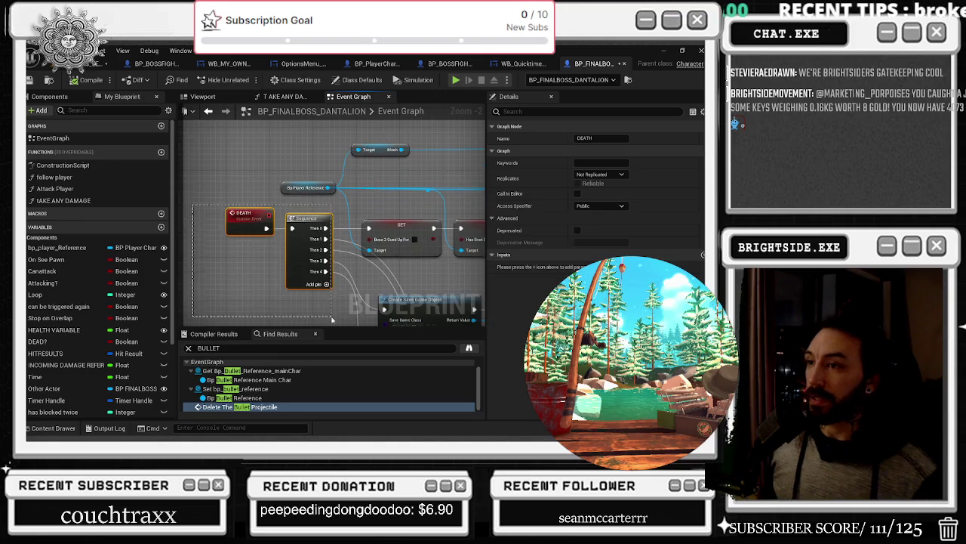
Step: Nudge the Save Game to Slot node slightly up-left in the death sequence
scroll(194, 229, "down", 1)
left_click_drag(194, 230, 342, 228)
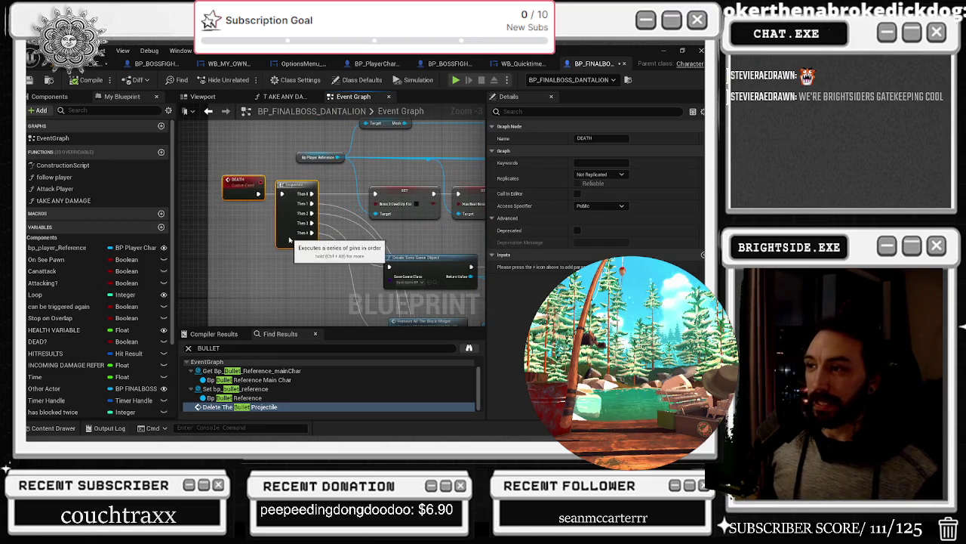
mouse_move(302, 240)
left_mouse_down()
mouse_move(274, 223)
mouse_move(289, 222)
left_mouse_up()
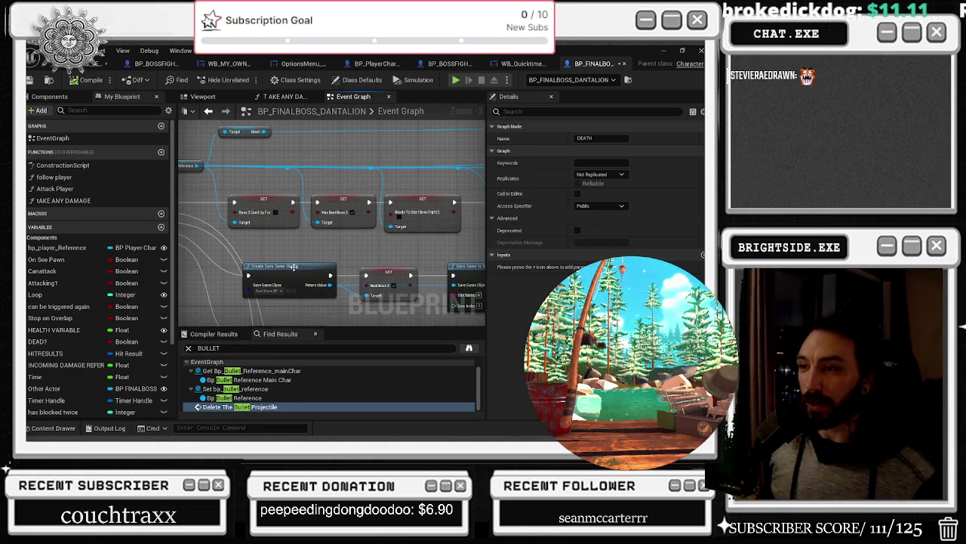
left_click(276, 266)
mouse_move(277, 265)
left_mouse_down()
mouse_move(311, 268)
mouse_move(345, 252)
mouse_move(225, 225)
left_mouse_up()
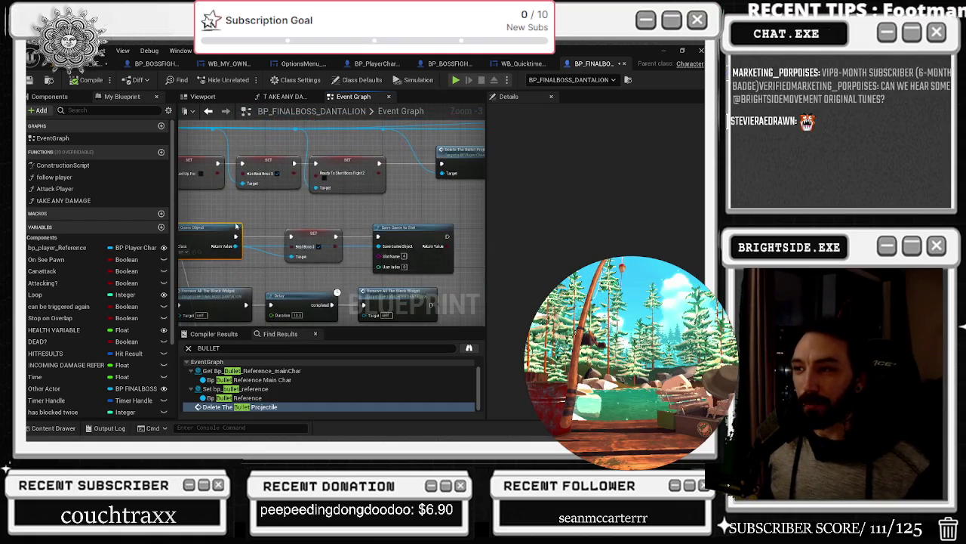
left_click(383, 238)
left_click_drag(383, 237, 372, 234)
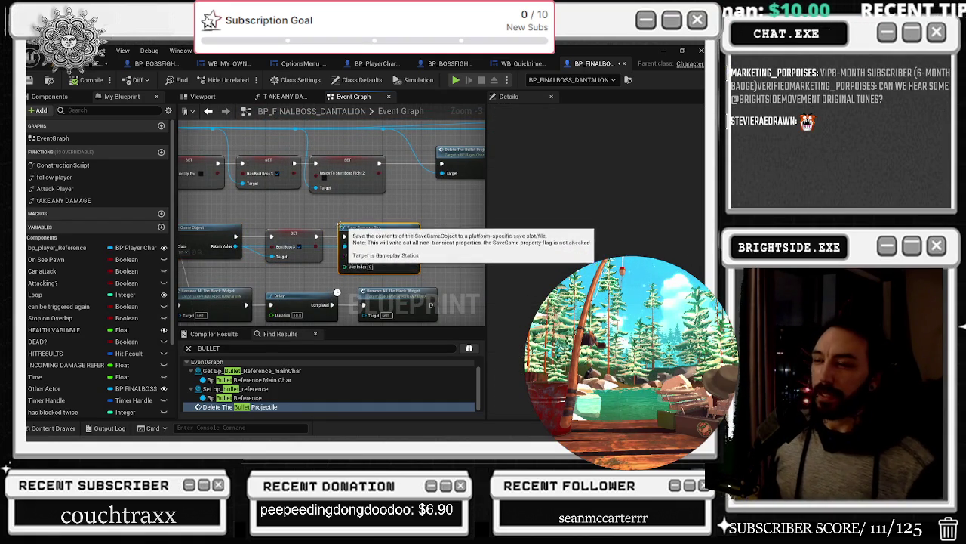
Step: Box-select the three bottom-row nodes and move them further down
scroll(334, 225, "down", 2)
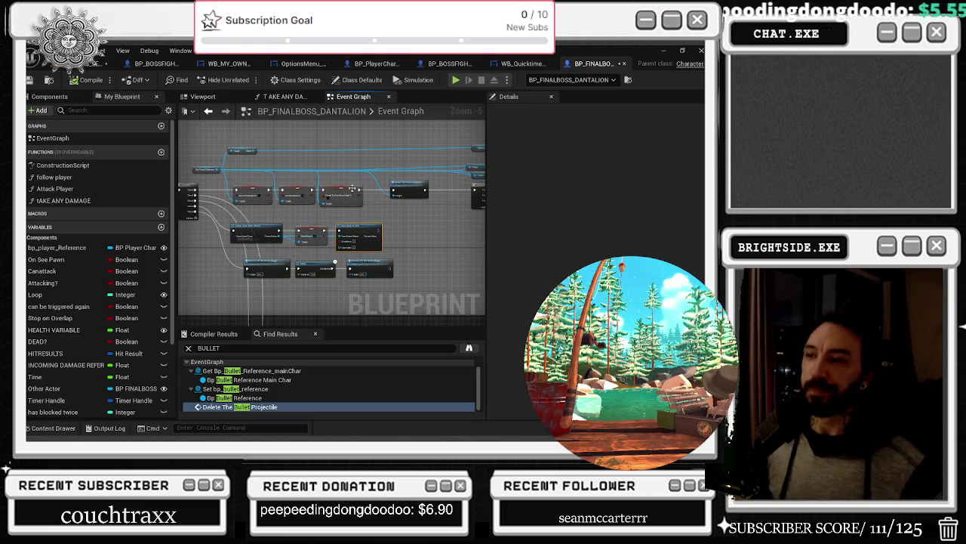
mouse_move(398, 297)
left_mouse_down()
mouse_move(296, 259)
mouse_move(245, 258)
mouse_move(258, 280)
left_mouse_up()
left_click_drag(225, 252, 381, 229)
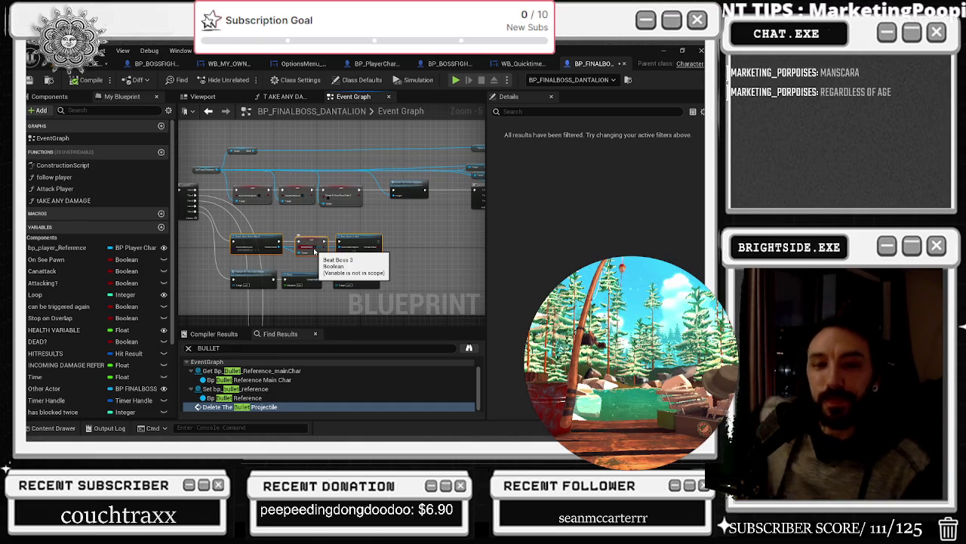
Step: Scroll the Google Images results in Chrome and preview the IMDb photo
key("alt+Tab")
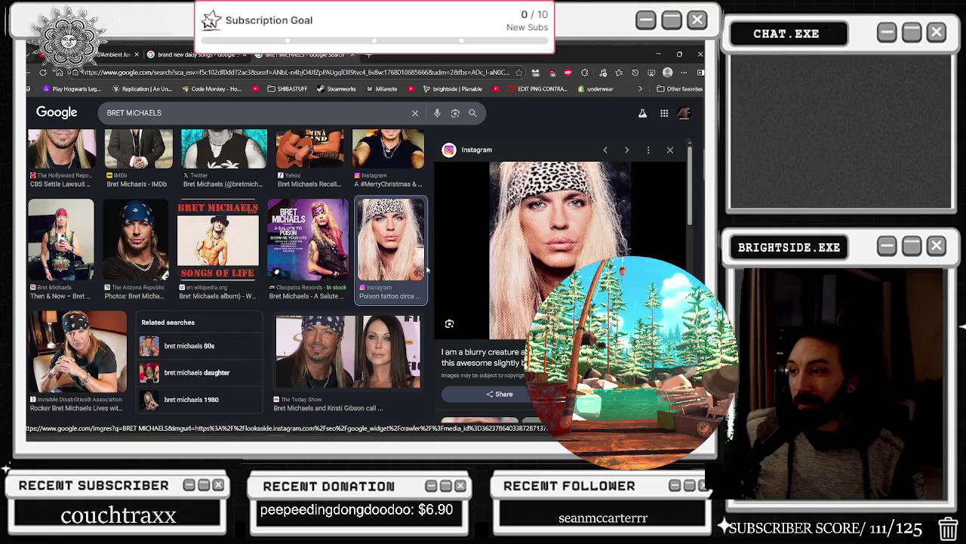
scroll(307, 362, "down", 2)
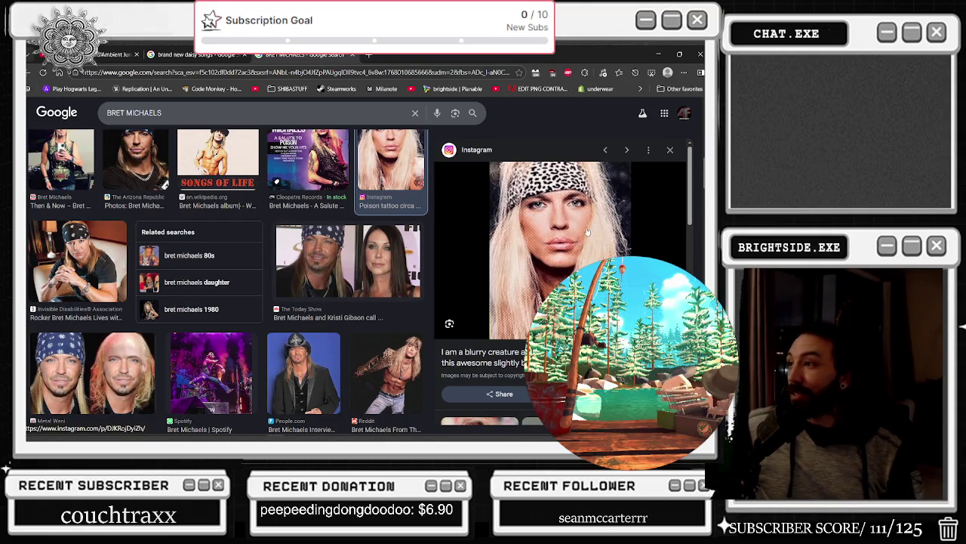
scroll(294, 284, "down", 1)
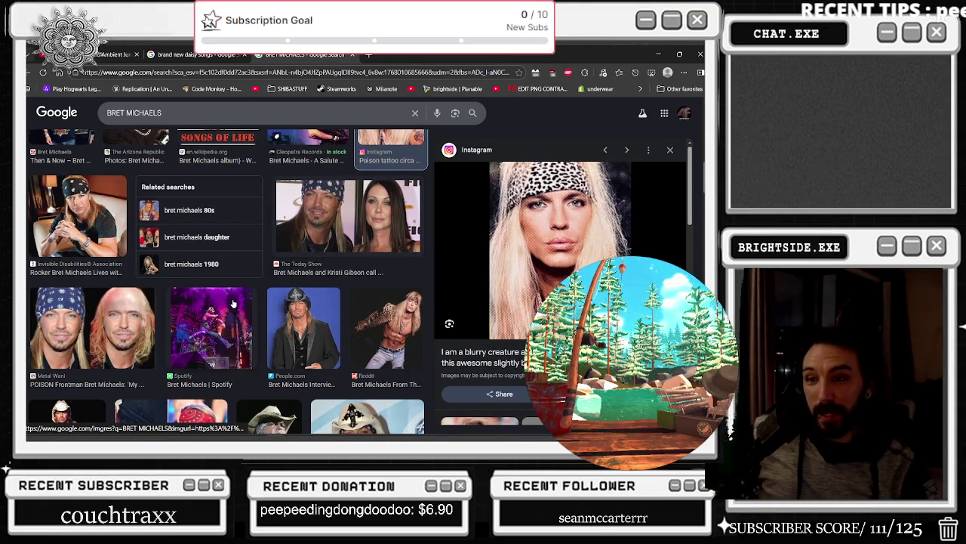
scroll(231, 302, "down", 2)
scroll(228, 300, "down", 1)
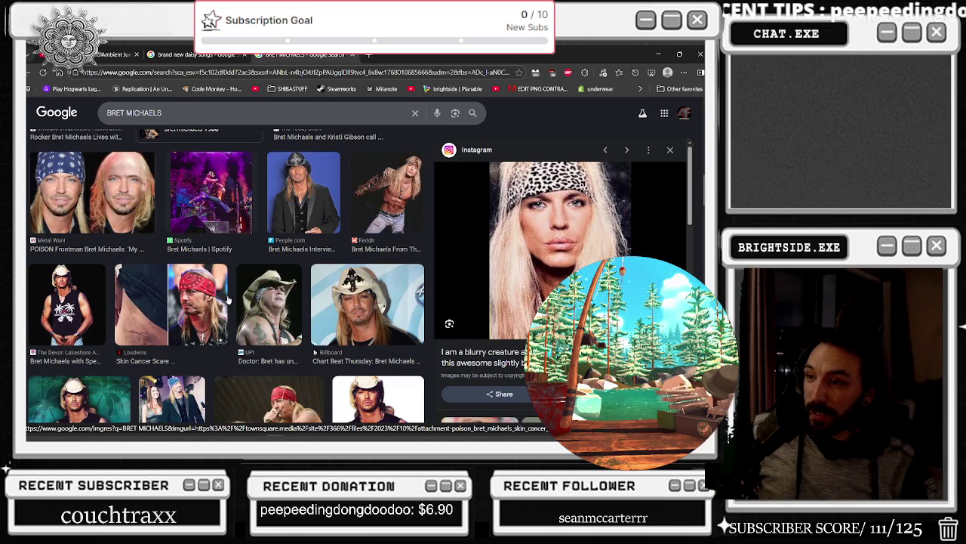
scroll(175, 314, "down", 1)
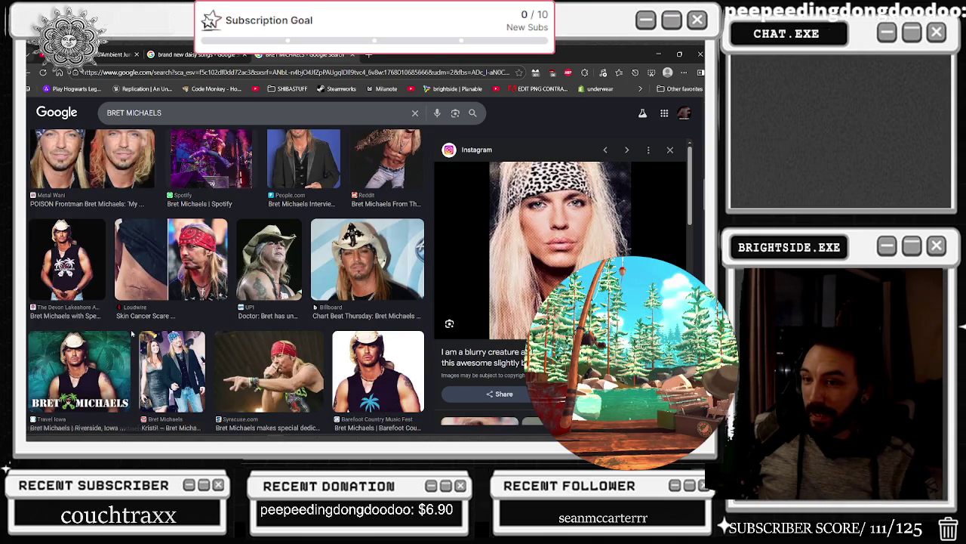
scroll(313, 362, "down", 5)
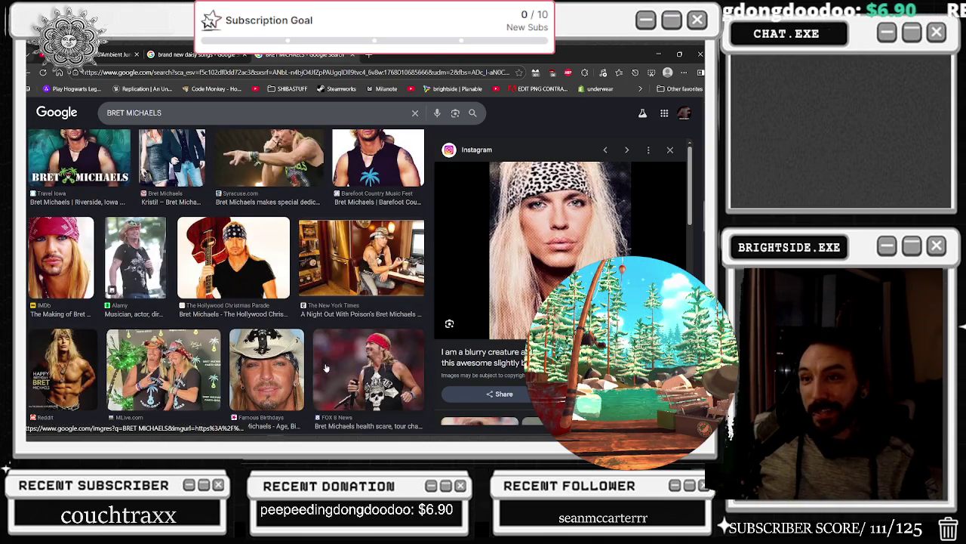
left_click(73, 271)
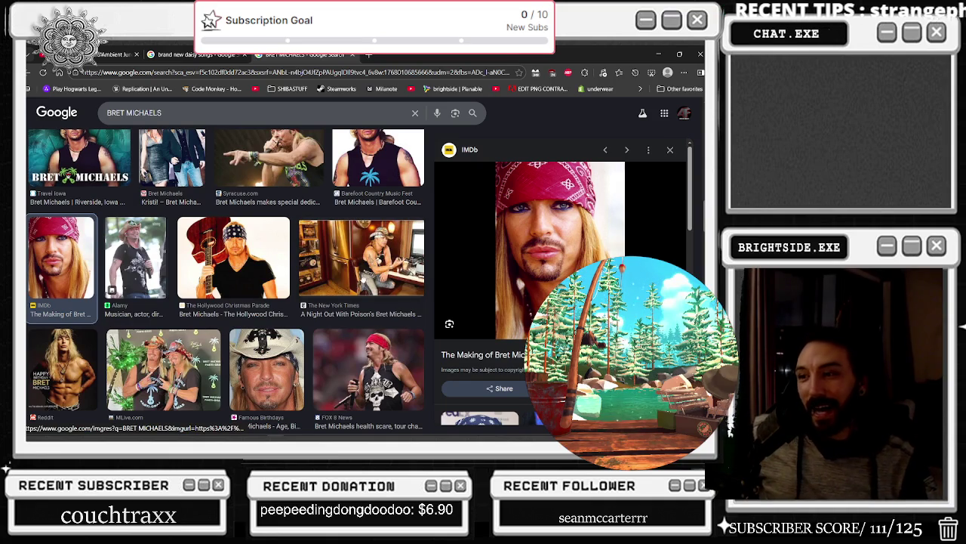
Step: Browse further through the results with the IMDb preview open
scroll(290, 352, "down", 5)
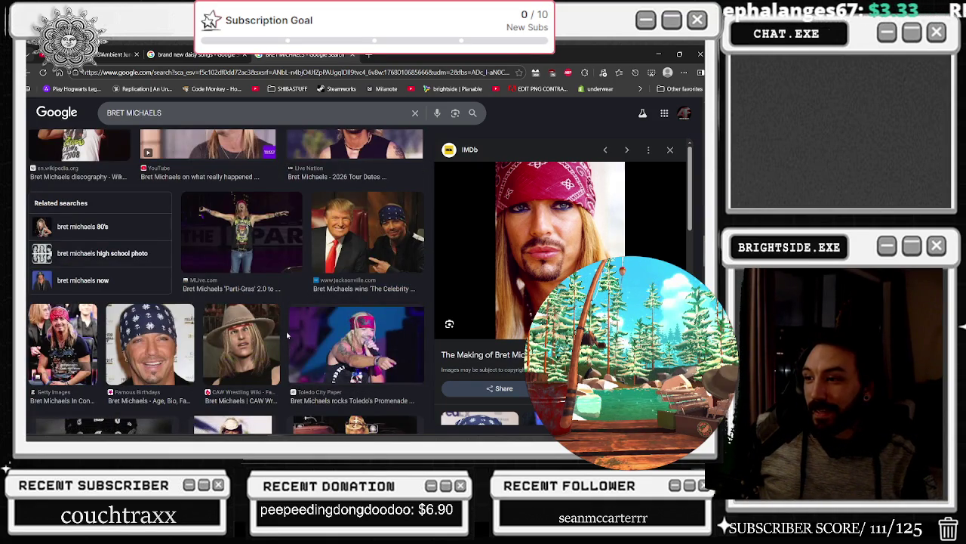
scroll(287, 335, "down", 5)
scroll(317, 338, "down", 1)
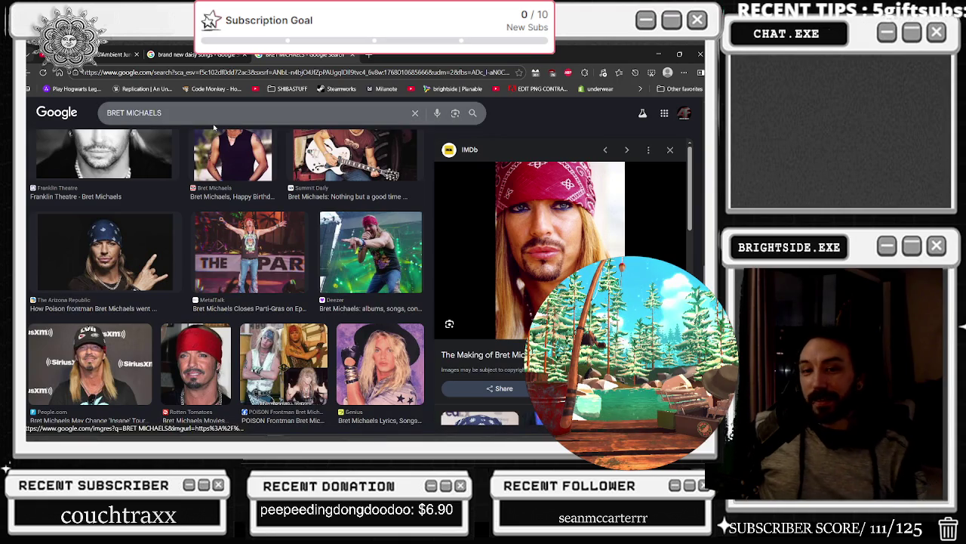
scroll(199, 178, "up", 3)
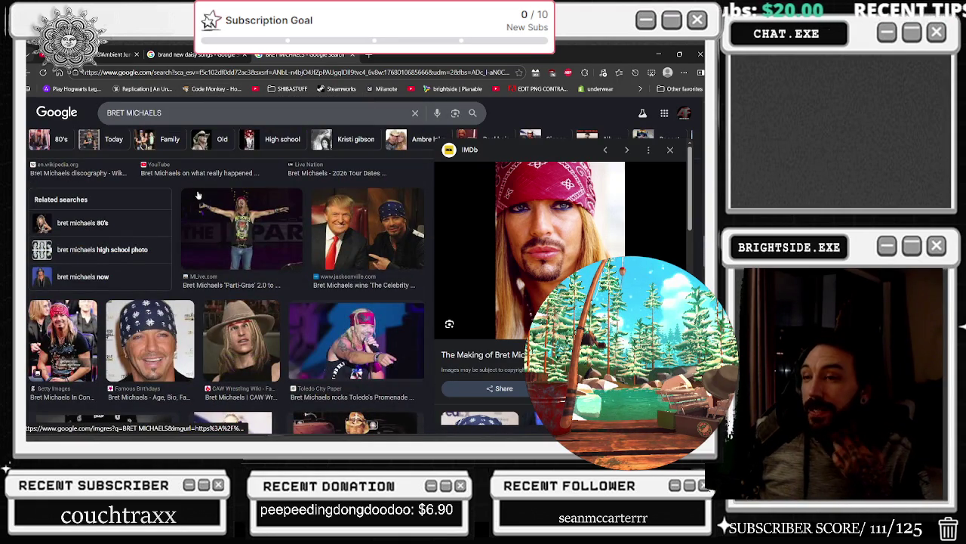
scroll(198, 195, "down", 3)
scroll(215, 198, "down", 3)
scroll(219, 208, "down", 5)
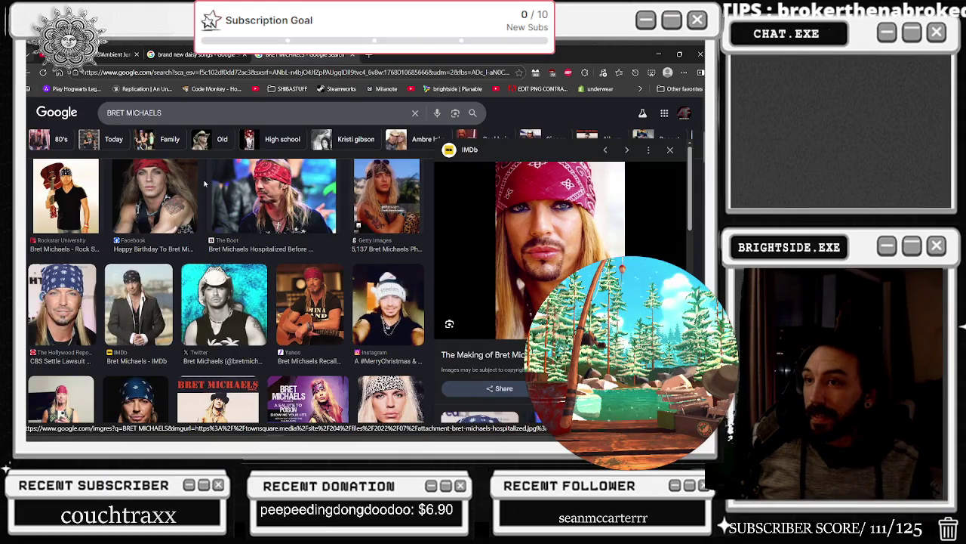
scroll(204, 183, "up", 10)
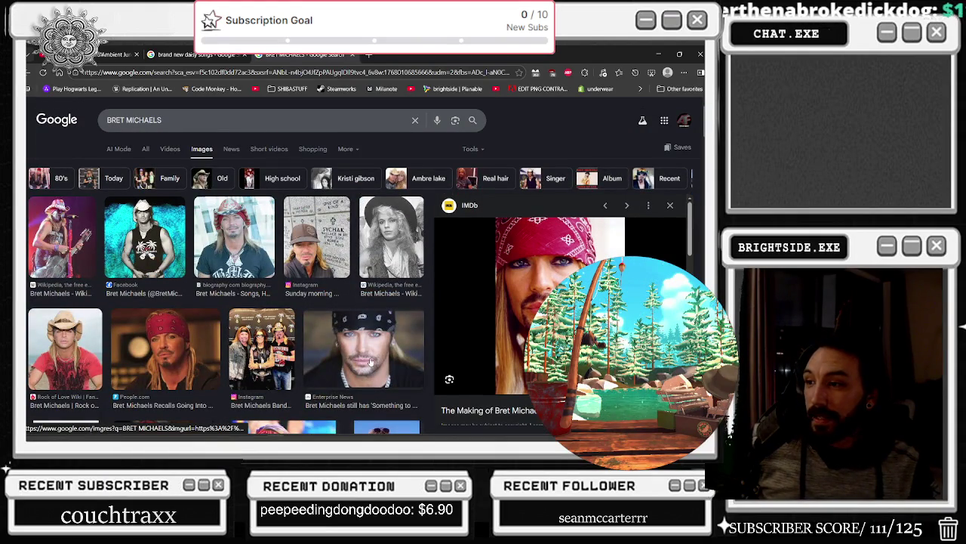
Step: Search Google Images for 'WE CAN DO IT POSTER'
left_click(415, 119)
type("WE CAN DO IT POSTER")
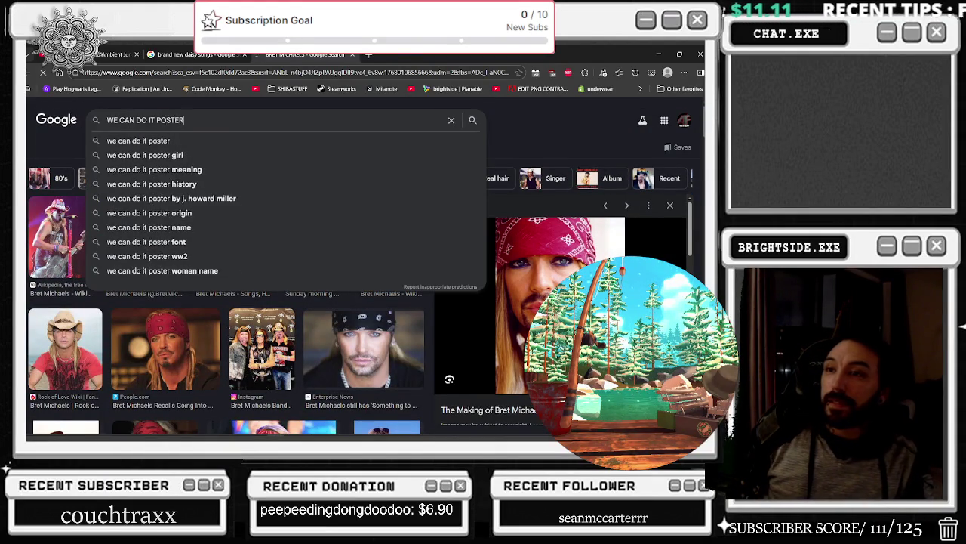
key("Return")
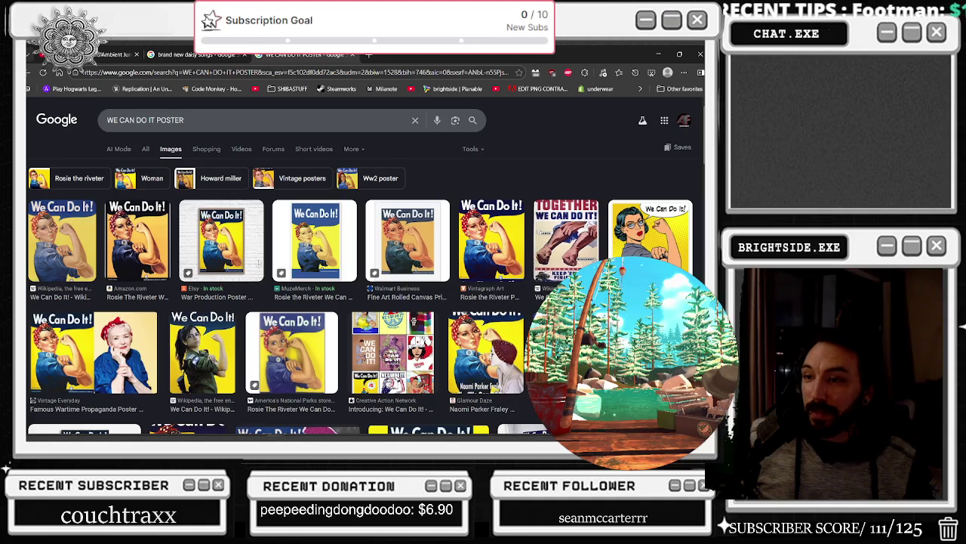
Step: Preview the Etsy and Walmart poster results, then close the search tab
left_click(227, 249)
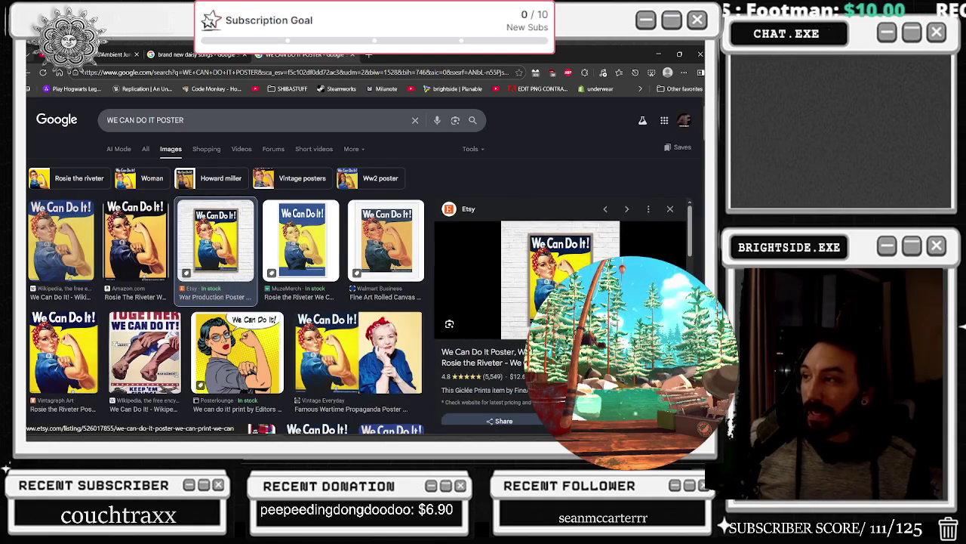
left_click(387, 243)
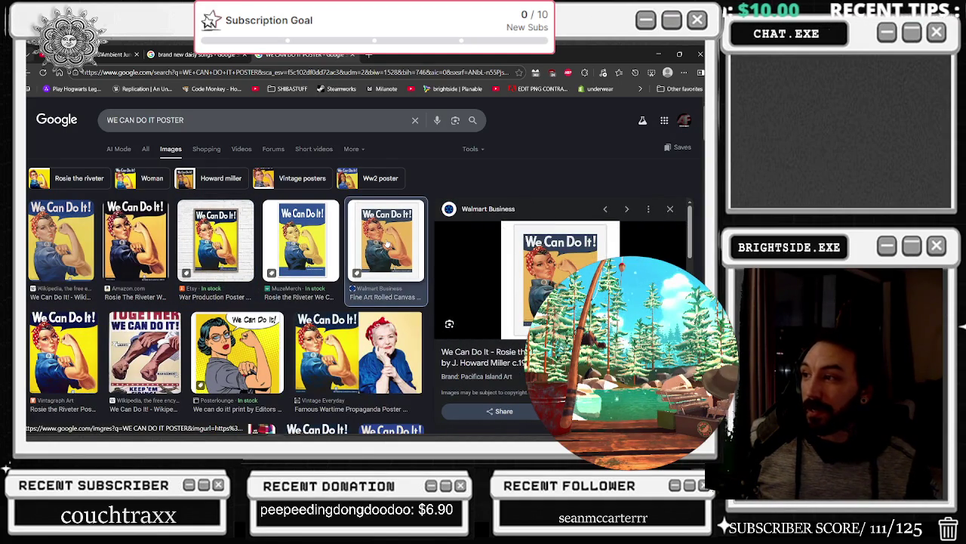
scroll(387, 243, "down", 1)
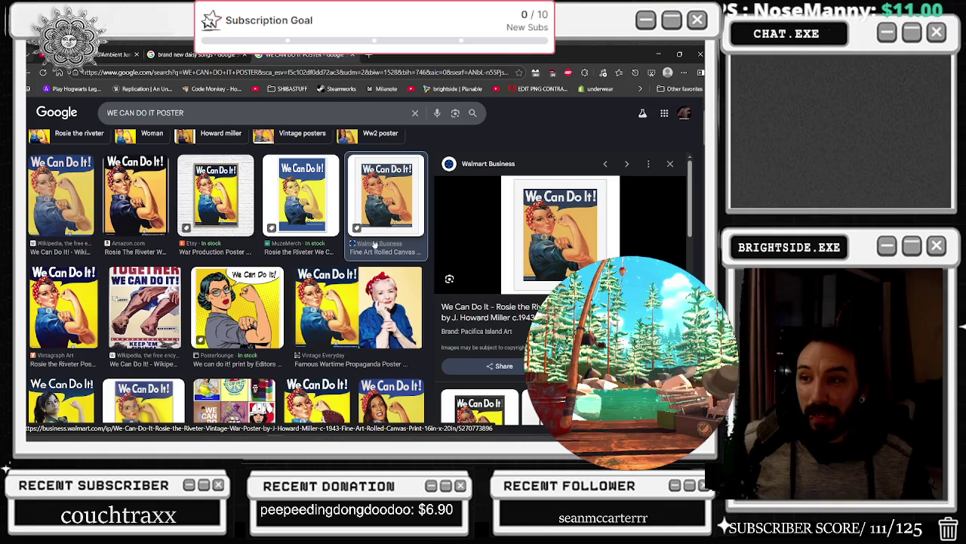
scroll(413, 251, "up", 1)
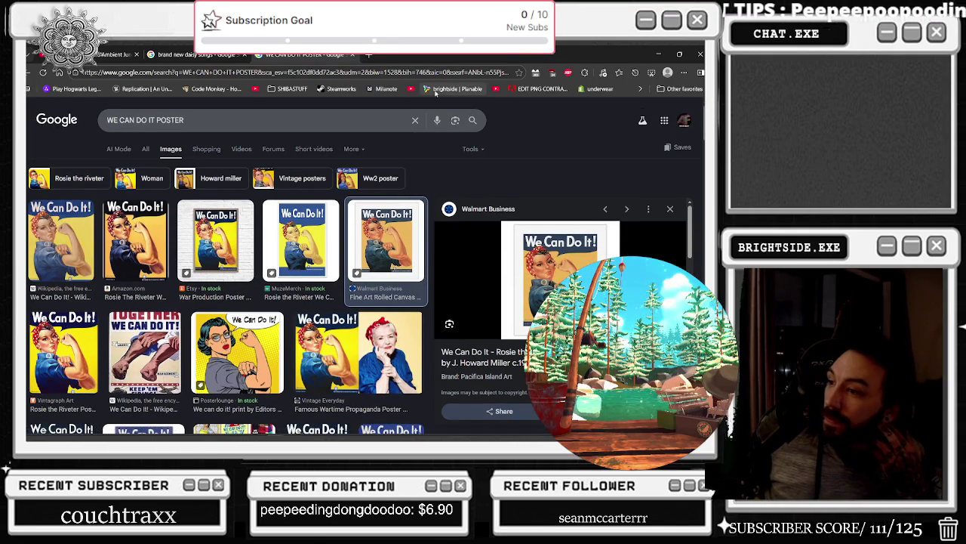
left_click(352, 56)
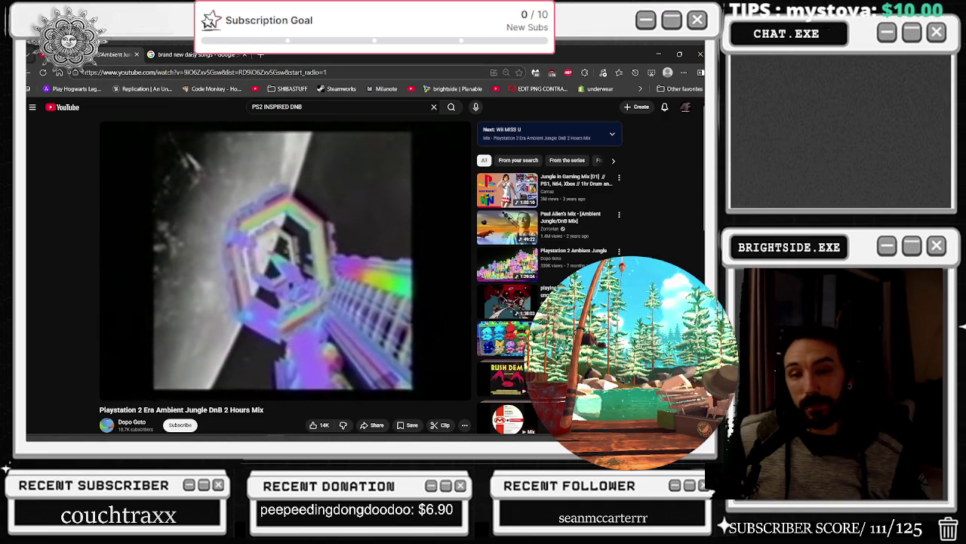
Step: Return to the boss blueprint and pan the graph to the death comment
key("alt+Tab")
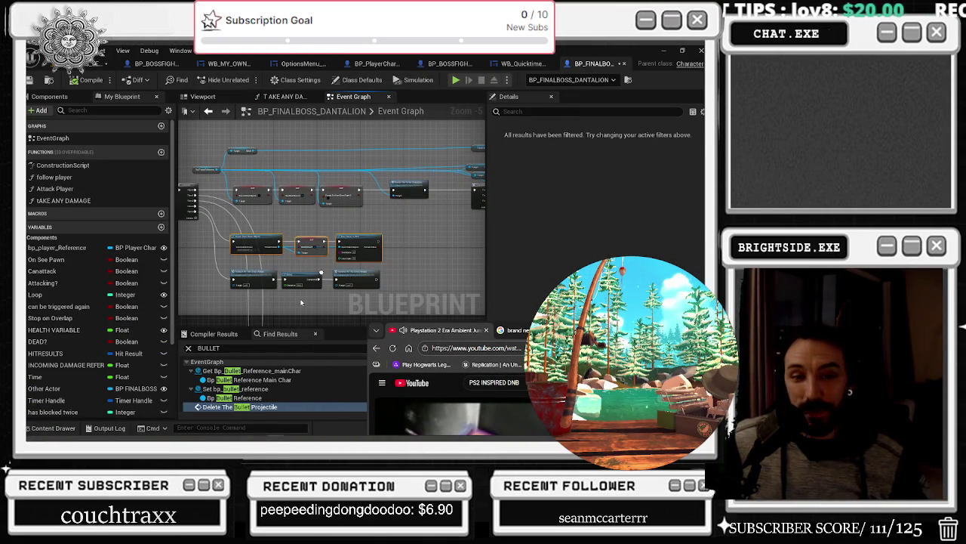
left_click_drag(266, 299, 237, 289)
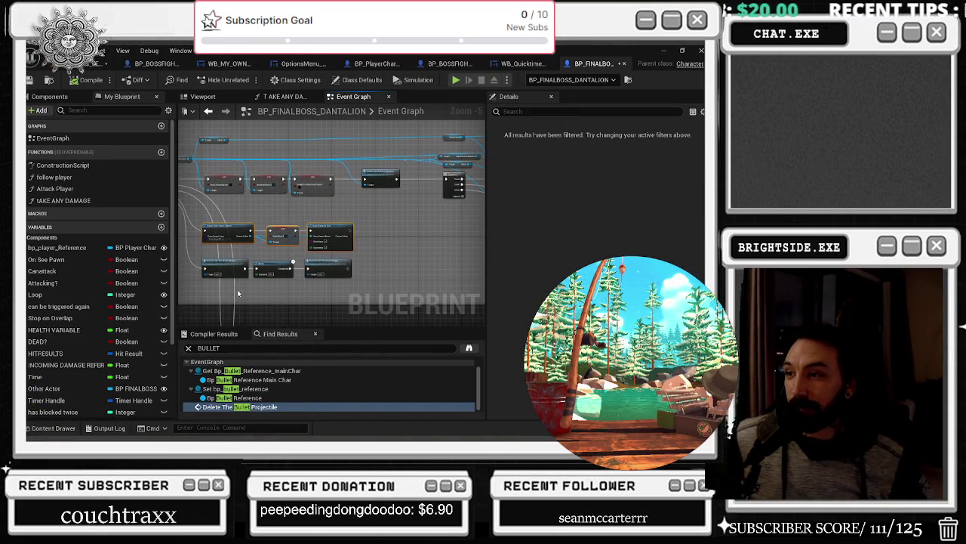
left_click_drag(261, 213, 465, 271)
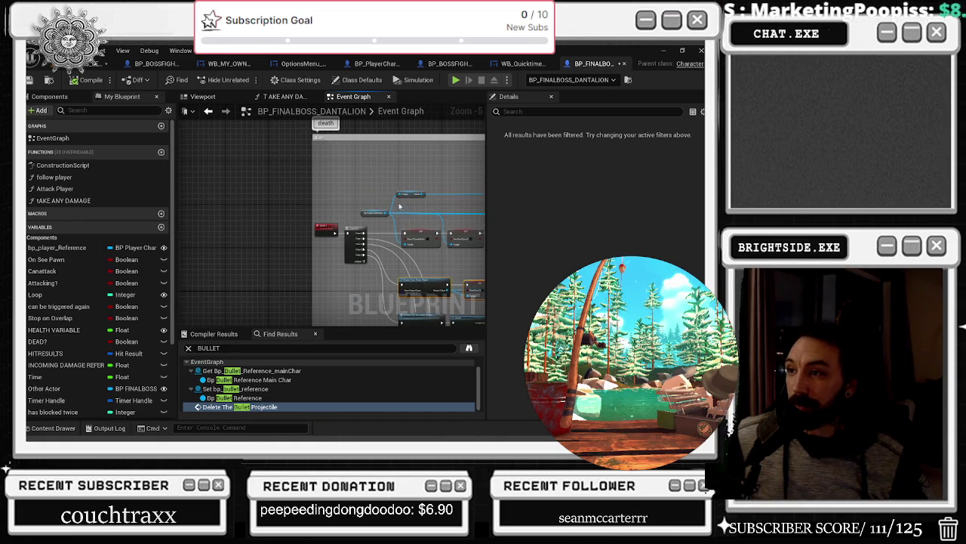
left_click_drag(400, 302, 315, 283)
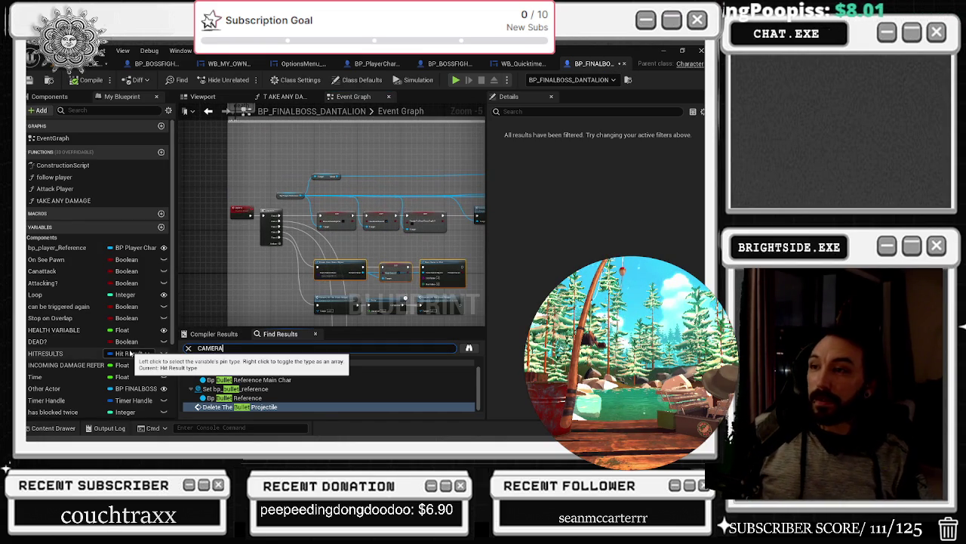
Step: Search the blueprint for SHAKE and jump to the Start Camera Shake node
left_click(279, 333)
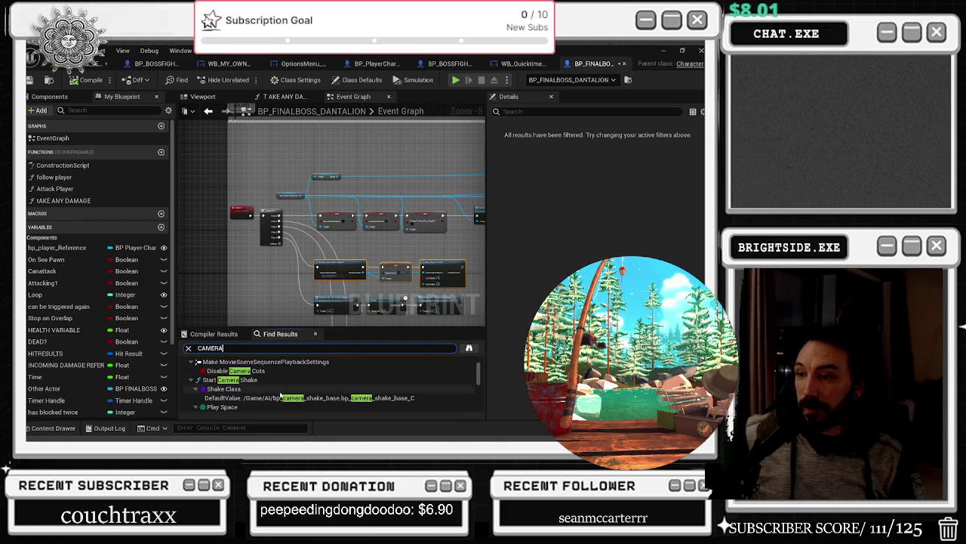
scroll(291, 399, "down", 2)
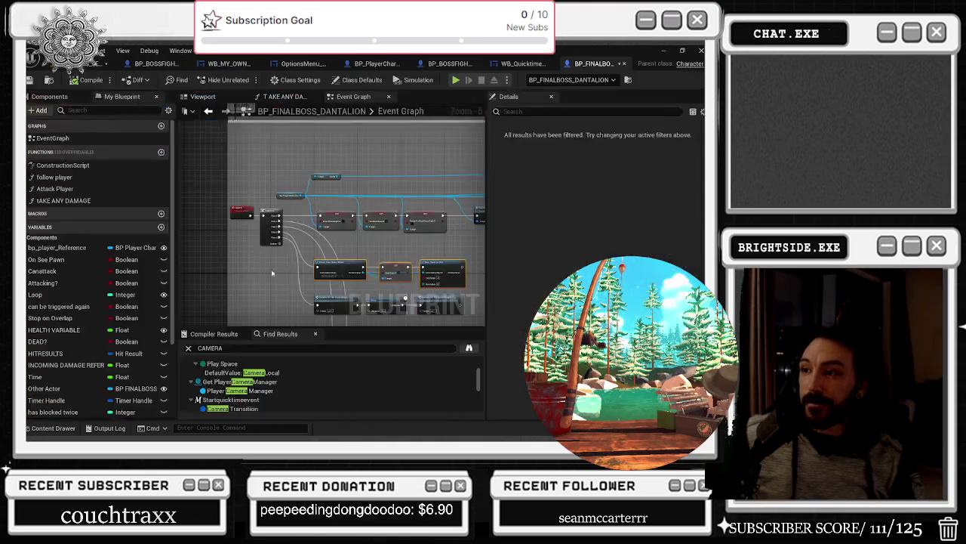
left_click(302, 348)
type("SHAKE")
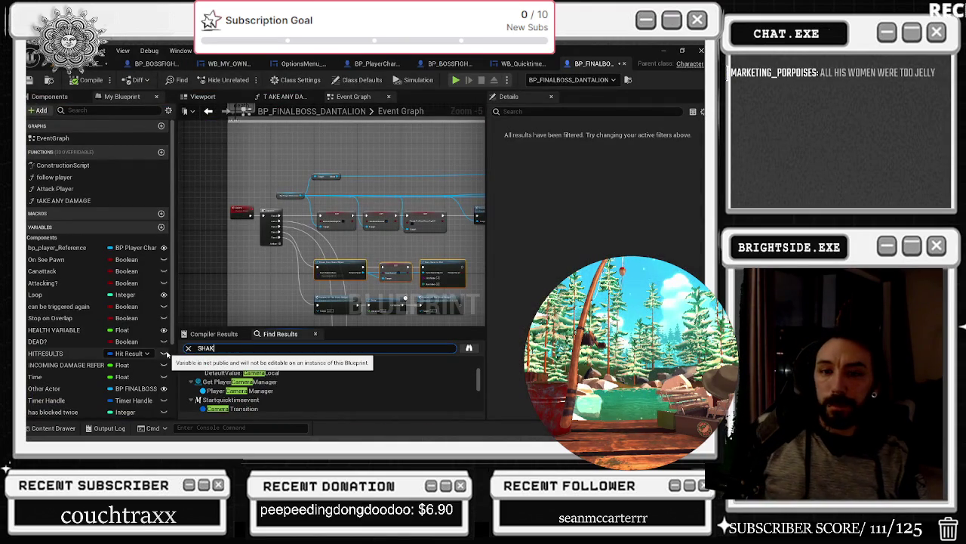
key("Return")
double_click(226, 362)
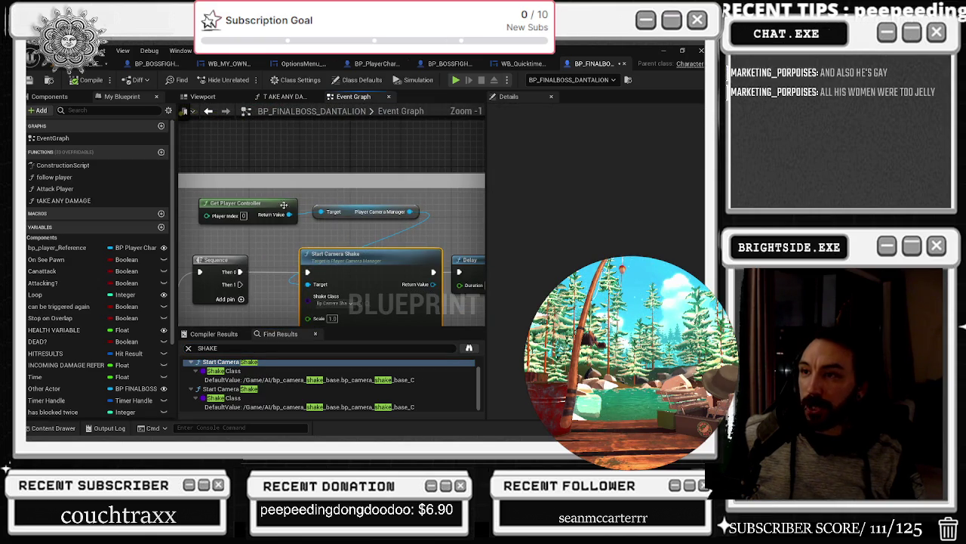
Step: Switch to BP_BOSSFIGHT_AI_FINAL_BOSS and navigate its Event Graph to the camera shake nodes
left_click(150, 65)
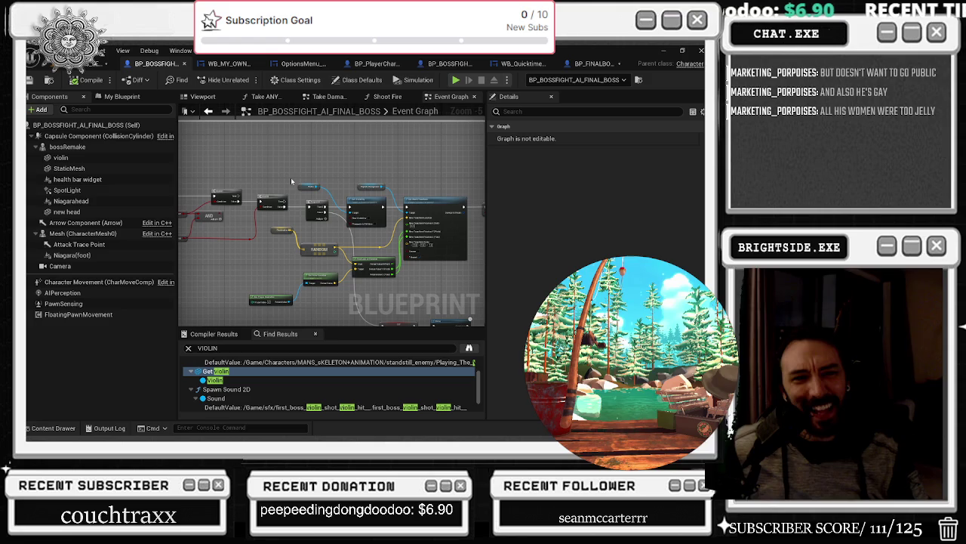
mouse_move(291, 181)
left_mouse_down()
mouse_move(249, 200)
mouse_move(256, 268)
left_mouse_up()
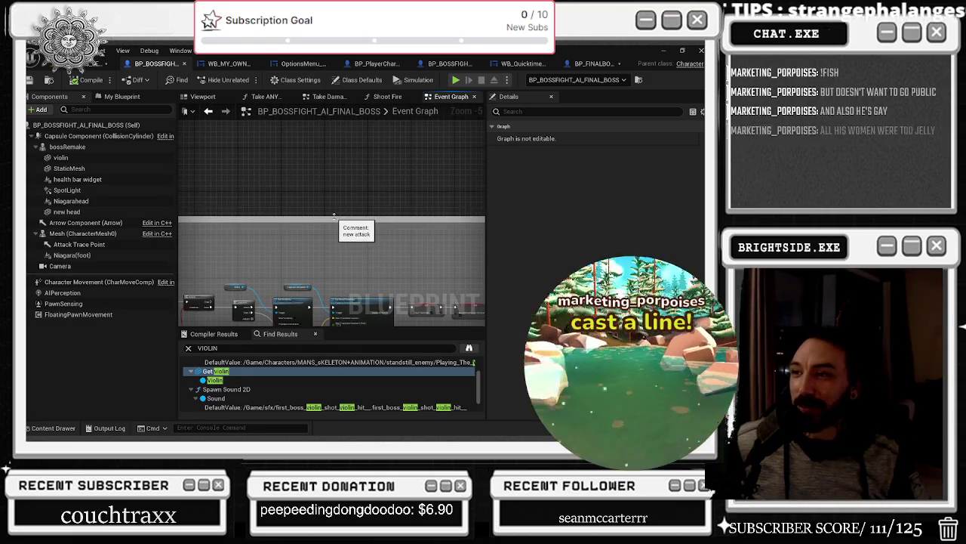
scroll(338, 230, "down", 3)
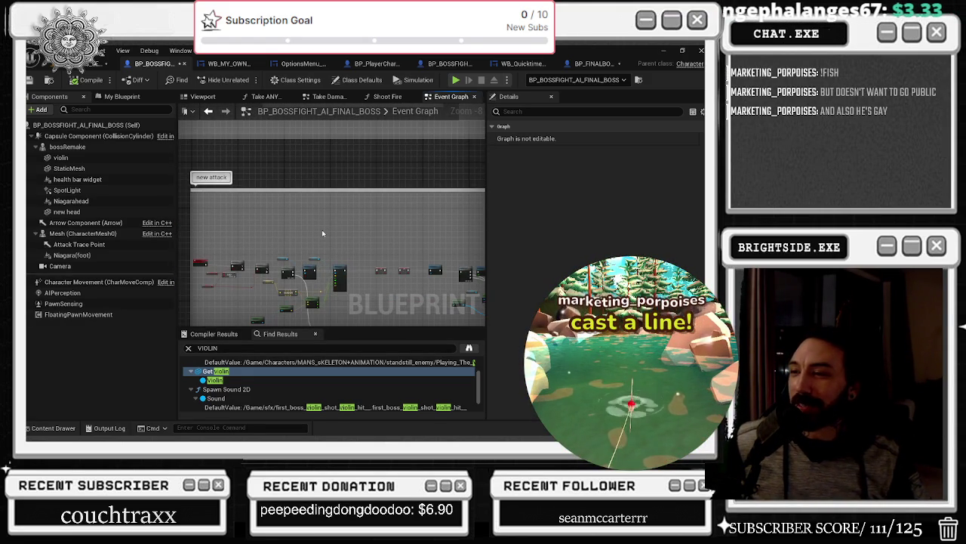
scroll(325, 229, "up", 3)
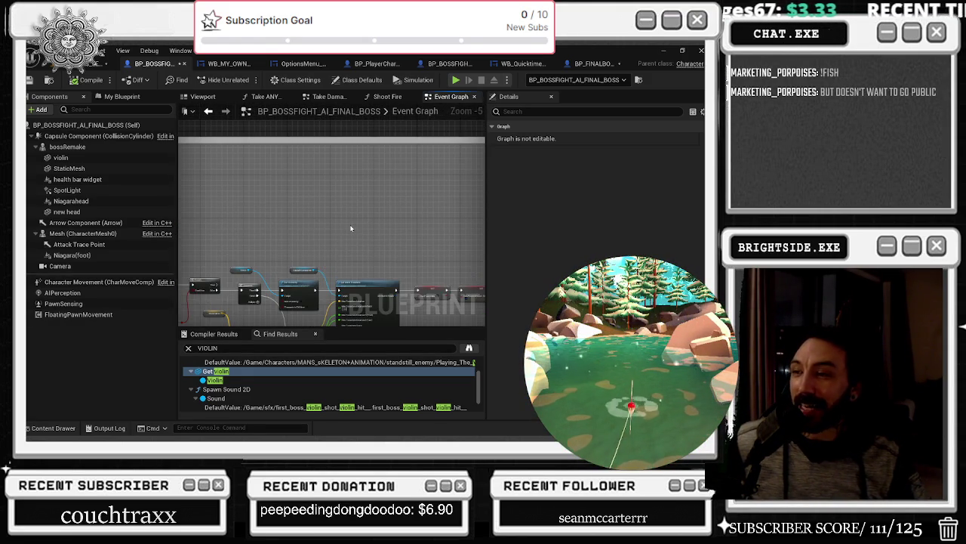
scroll(350, 228, "down", 3)
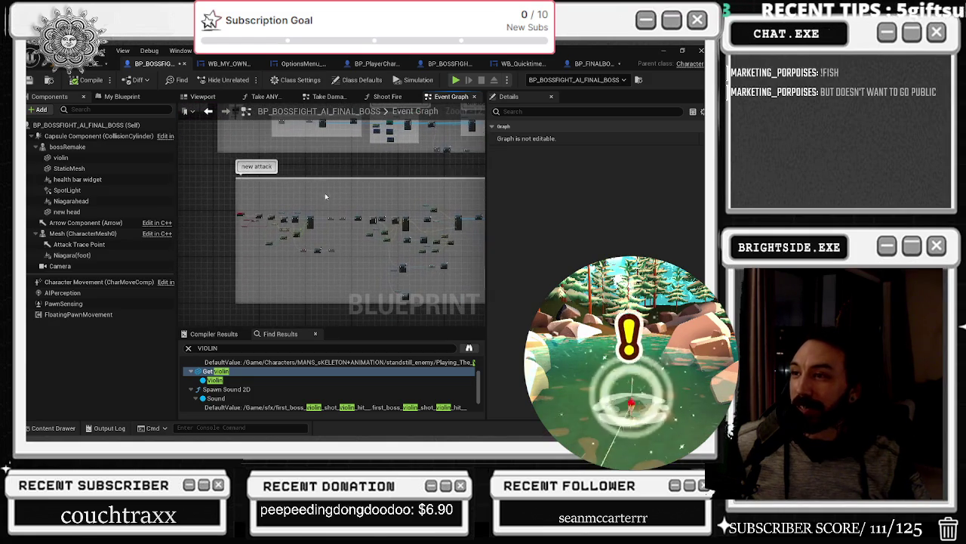
scroll(321, 202, "up", 3)
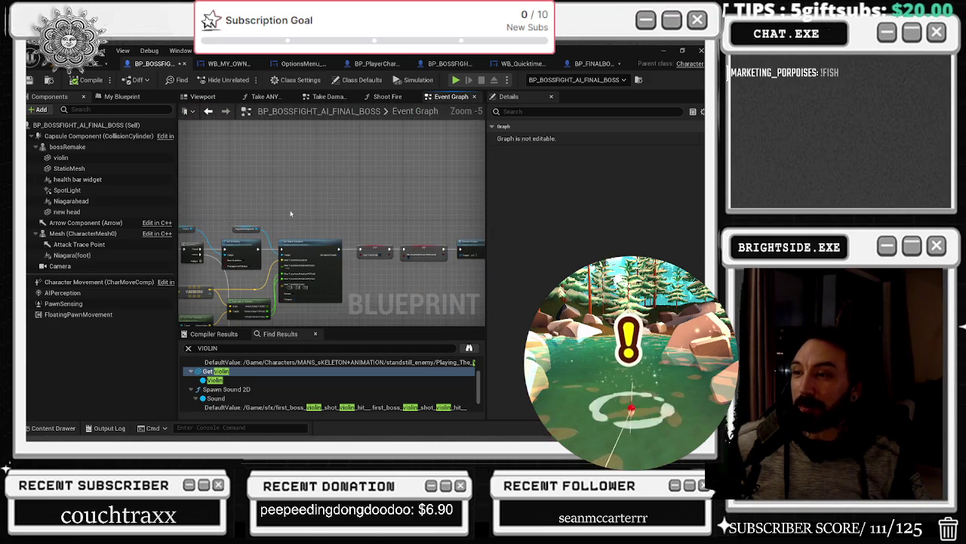
left_click_drag(293, 217, 306, 250)
Step: Move the Get Player Controller and Camera Manager nodes left beside Start Camera Shake
left_click(306, 219)
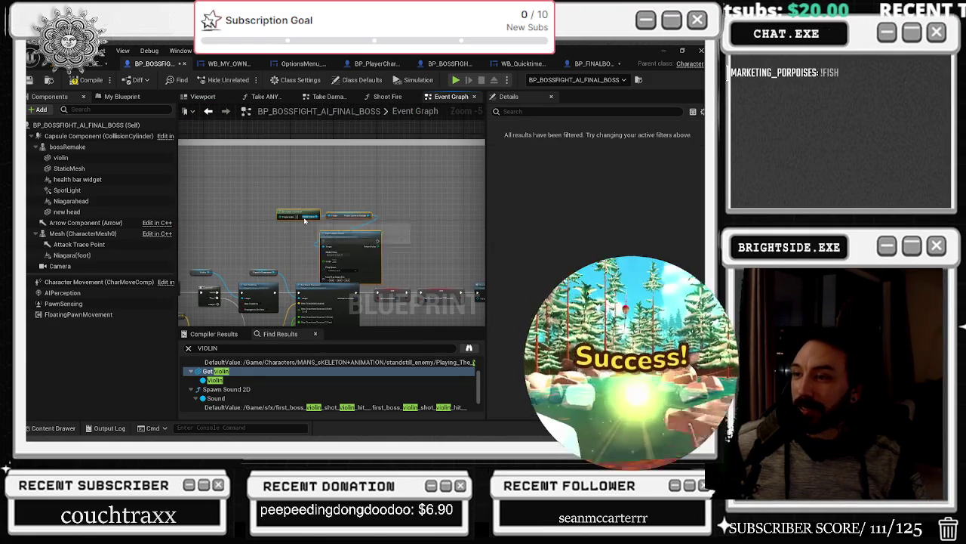
left_click_drag(305, 221, 280, 207)
left_click(376, 189)
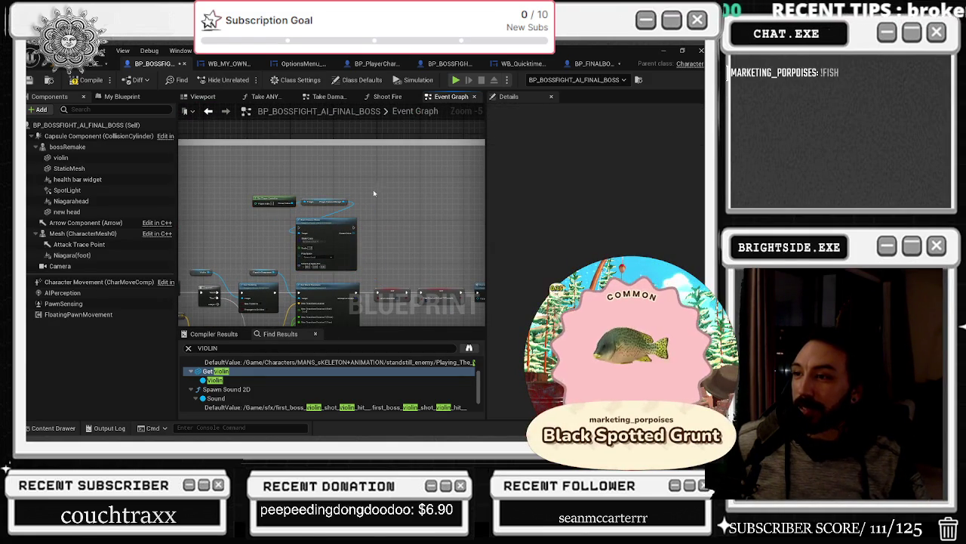
scroll(293, 285, "up", 3)
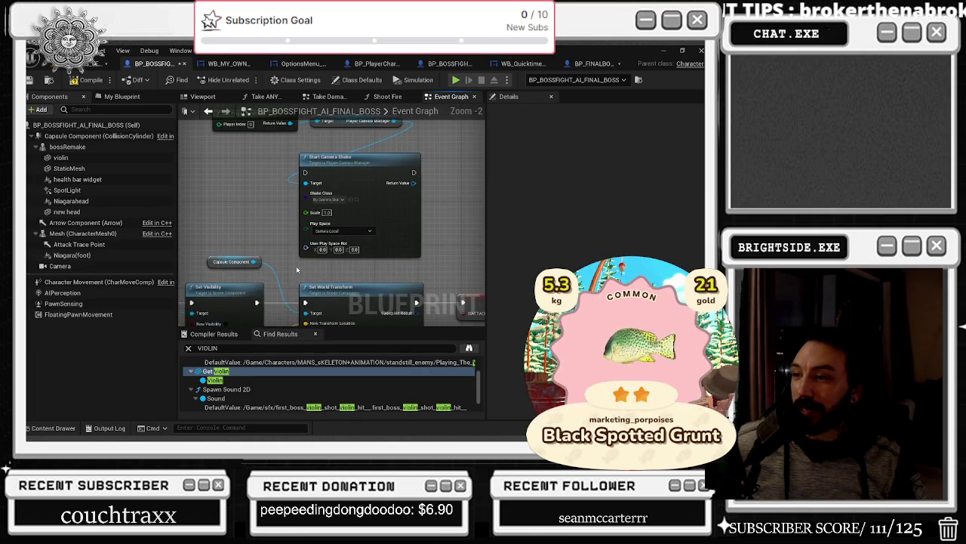
scroll(297, 272, "down", 2)
scroll(265, 200, "up", 2)
left_click_drag(265, 200, 381, 234)
mouse_move(436, 221)
left_mouse_down()
mouse_move(321, 229)
mouse_move(277, 218)
left_mouse_up()
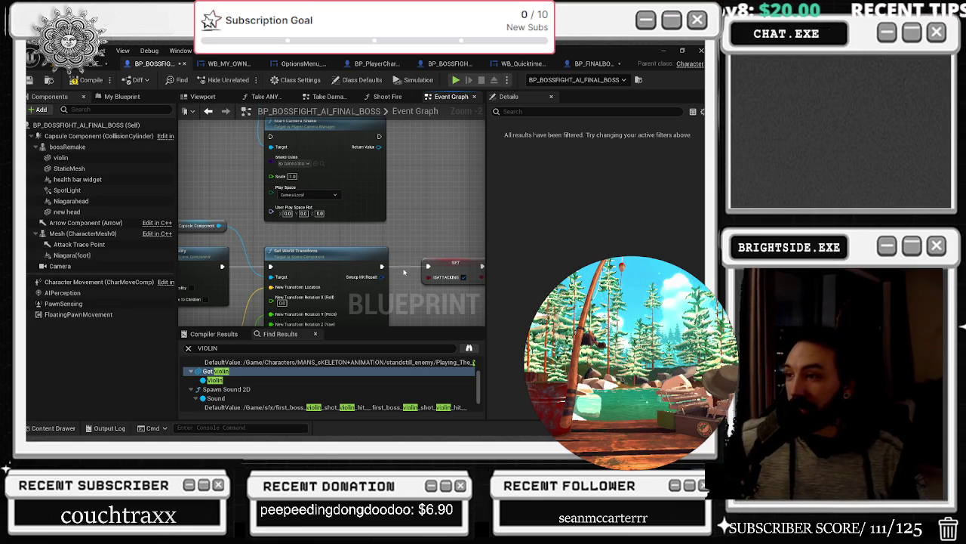
Step: Pan back to and select the Start Camera Shake node
scroll(291, 231, "down", 2)
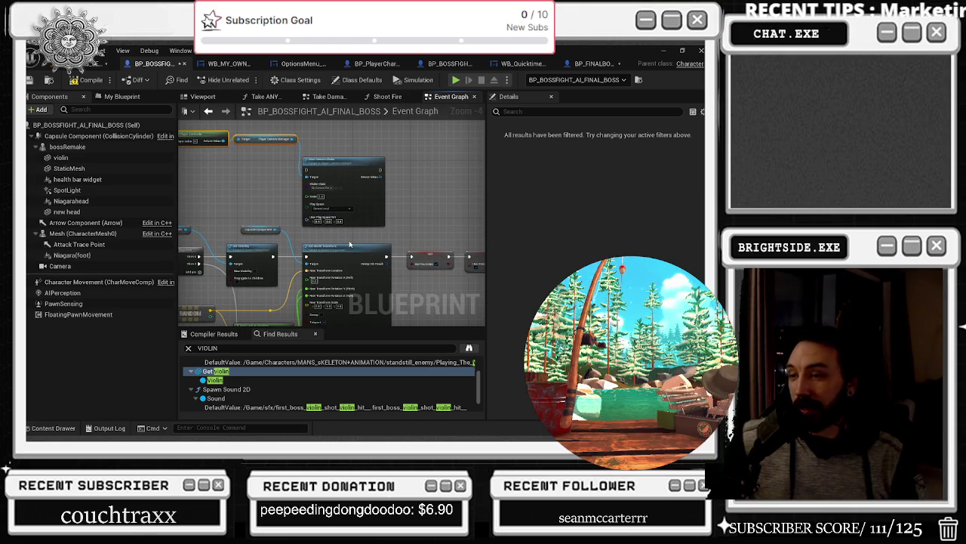
left_click_drag(243, 158, 326, 219)
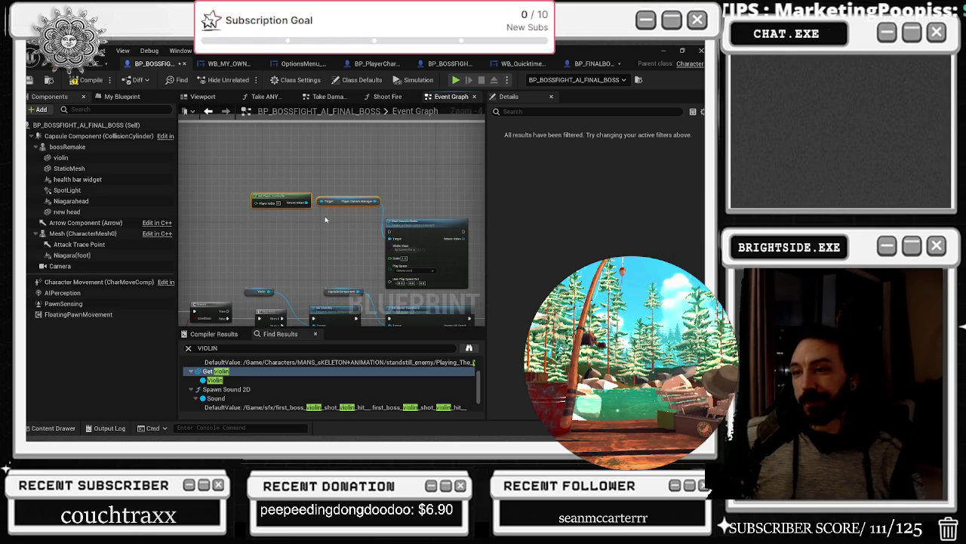
left_click_drag(259, 293, 237, 215)
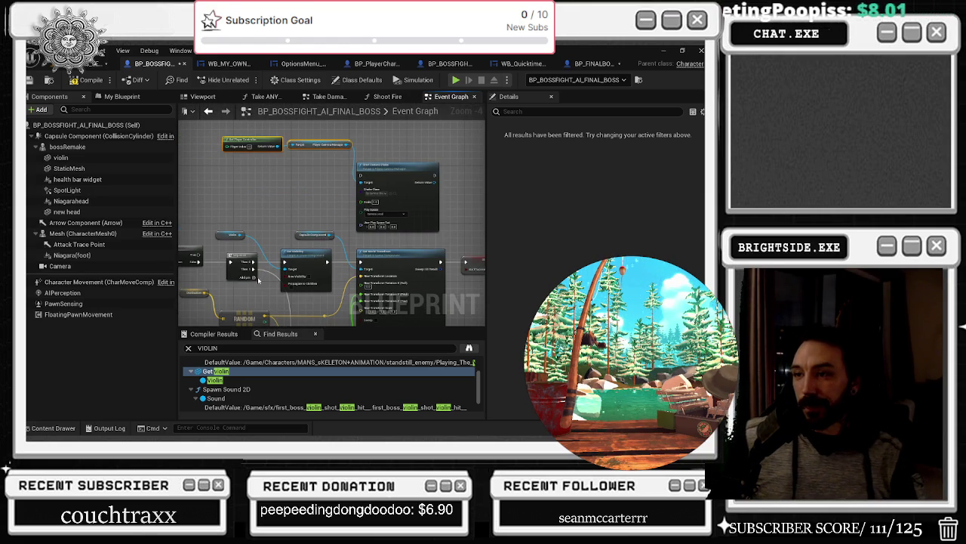
mouse_move(259, 280)
left_mouse_down()
mouse_move(233, 284)
mouse_move(362, 295)
left_mouse_up()
left_click(352, 276)
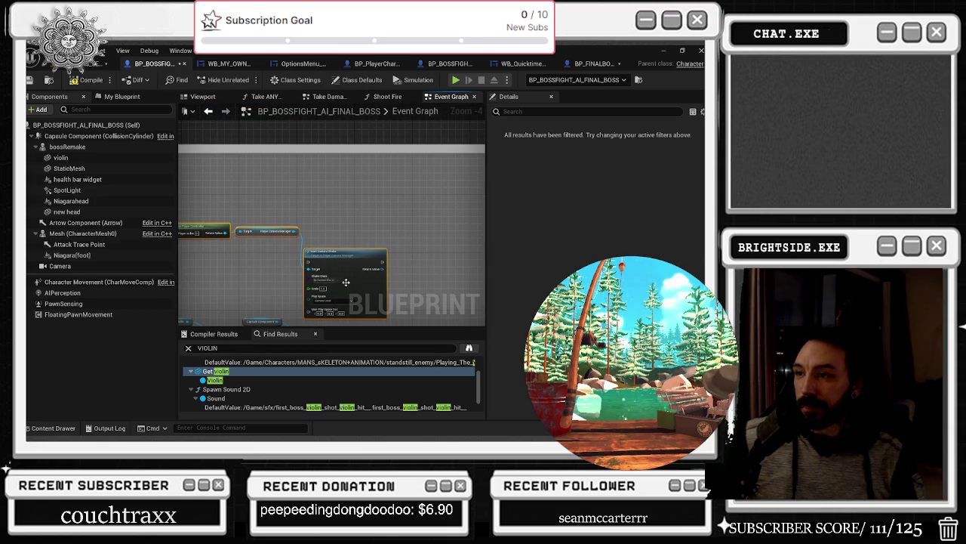
left_click(261, 347)
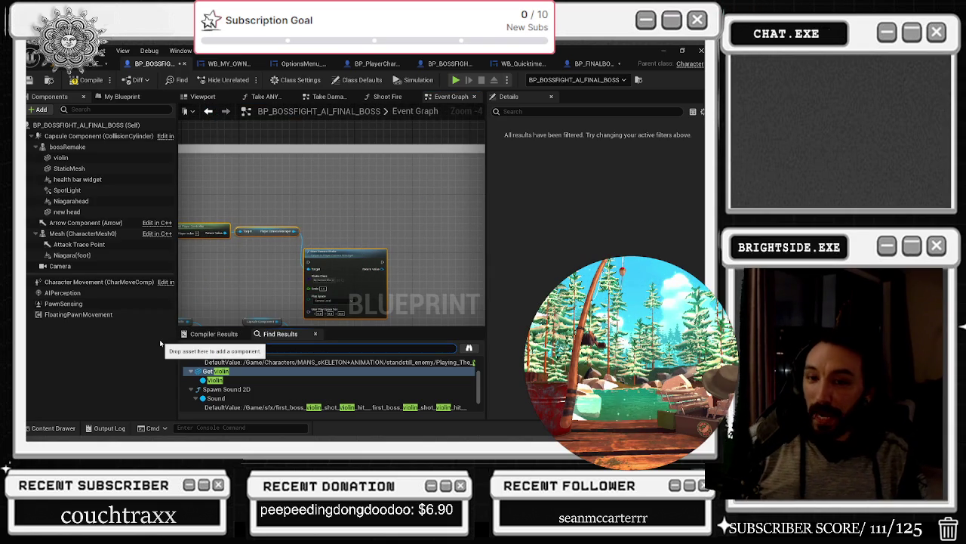
Step: Search the blueprint for CAMERA and jump to the first Start Camera Shake result
type("CAMERA")
key("Return")
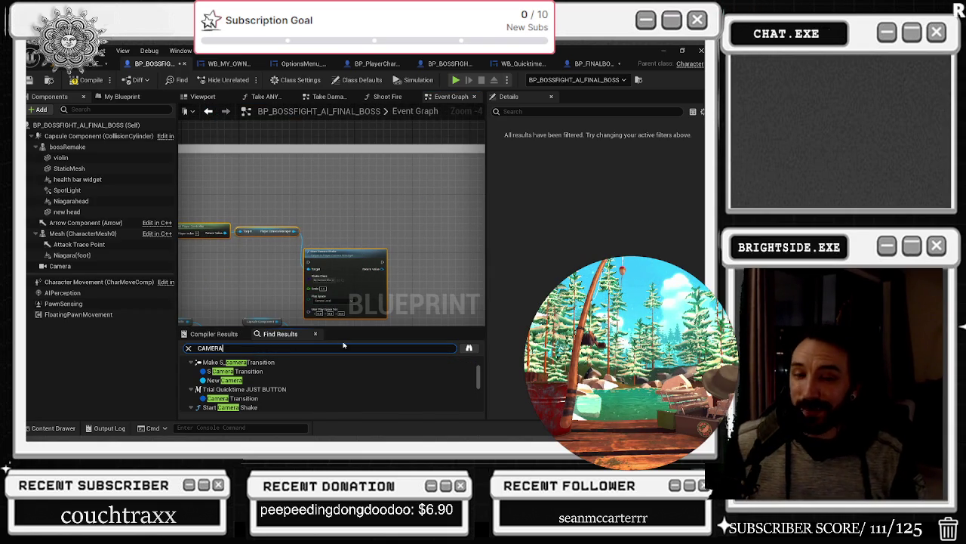
scroll(317, 386, "down", 1)
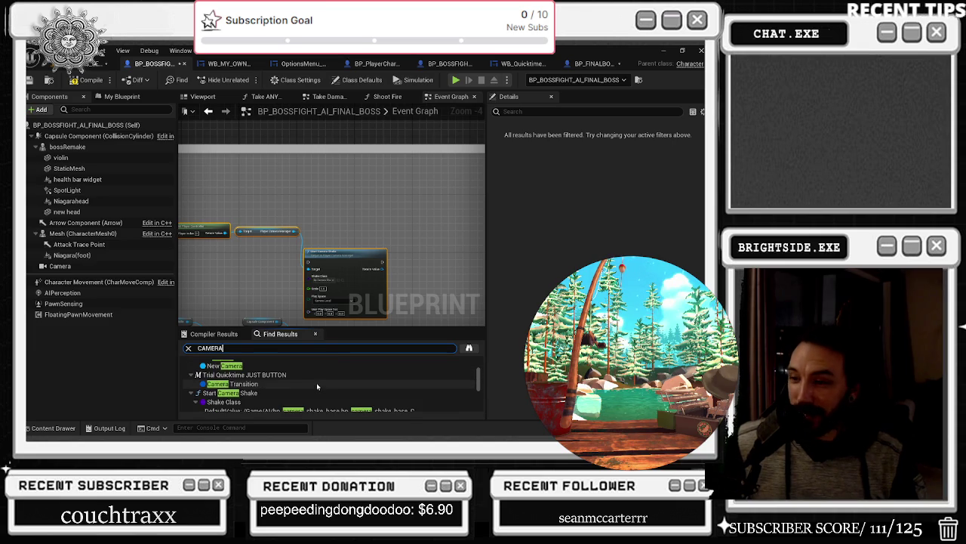
left_click(305, 394)
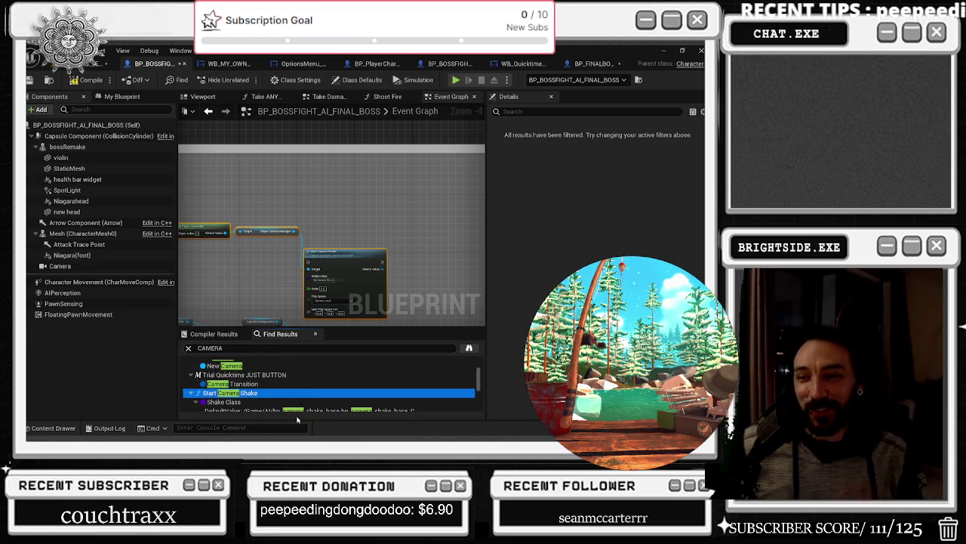
scroll(290, 385, "down", 2)
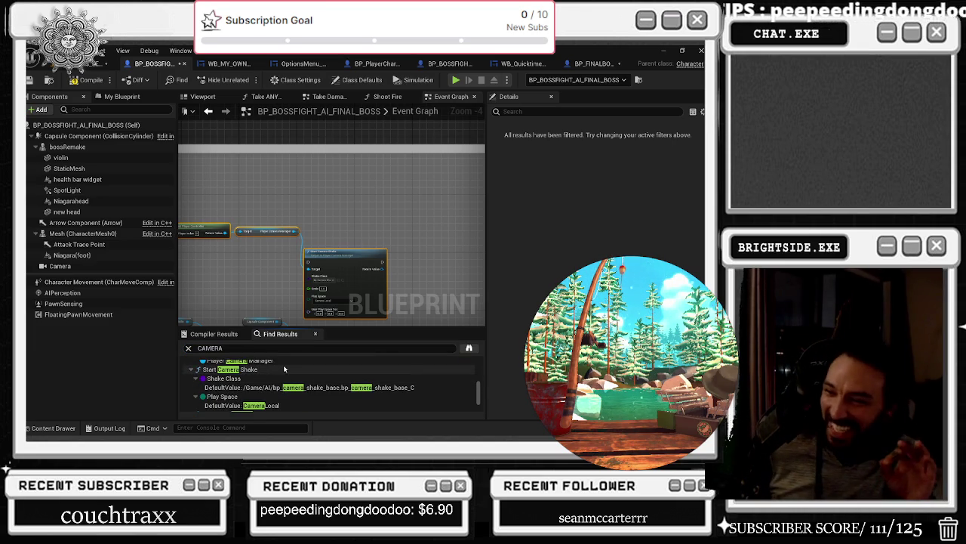
double_click(284, 369)
Step: Jump to the Start Camera Shake node with Scale 2.0 and zoom the graph out
scroll(244, 372, "down", 1)
double_click(241, 364)
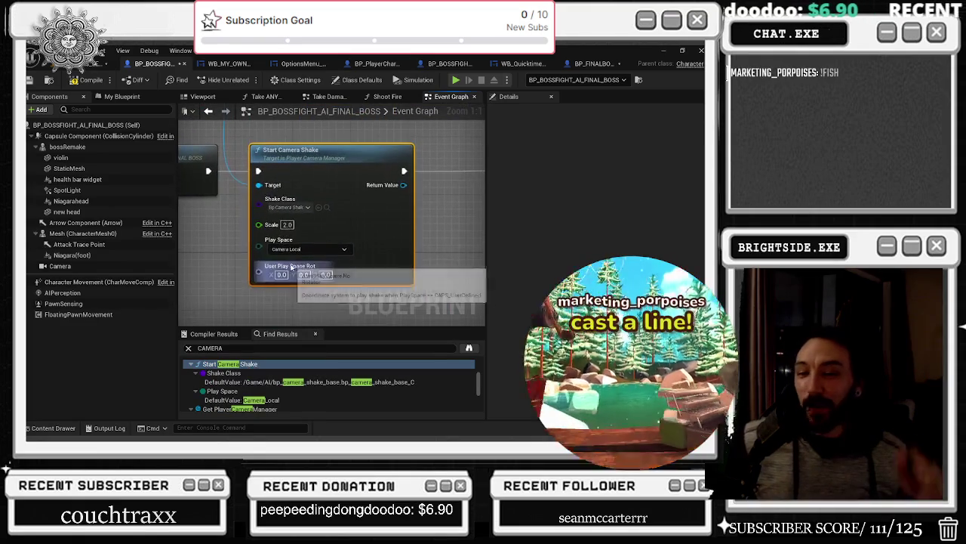
scroll(300, 252, "down", 4)
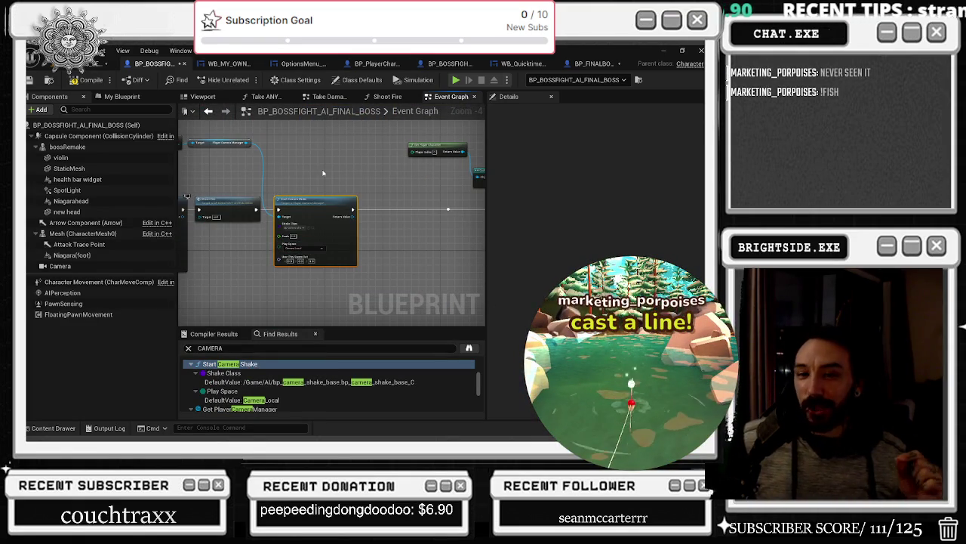
scroll(314, 192, "down", 2)
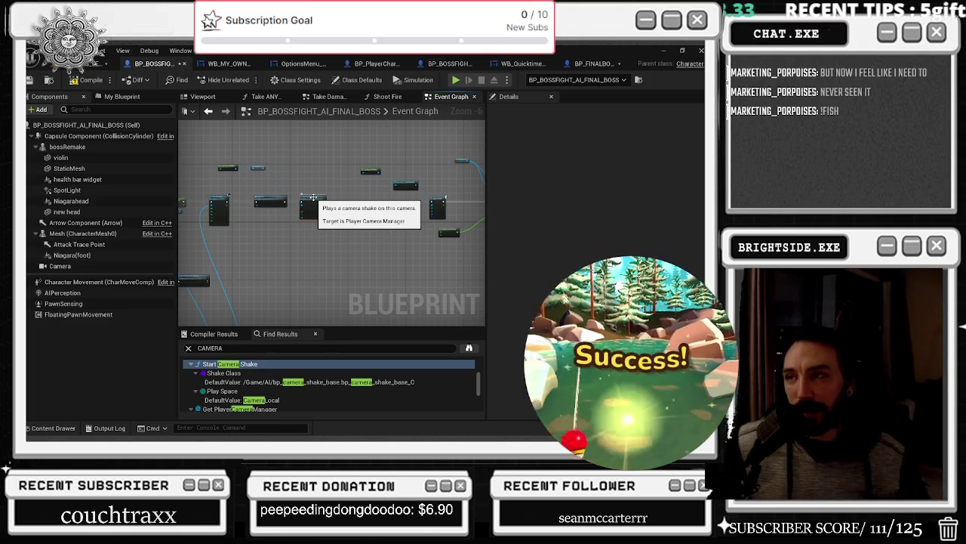
left_click(262, 176)
Step: Move the player controller and camera manager nodes down-right
scroll(262, 176, "up", 3)
left_click_drag(264, 153, 284, 197)
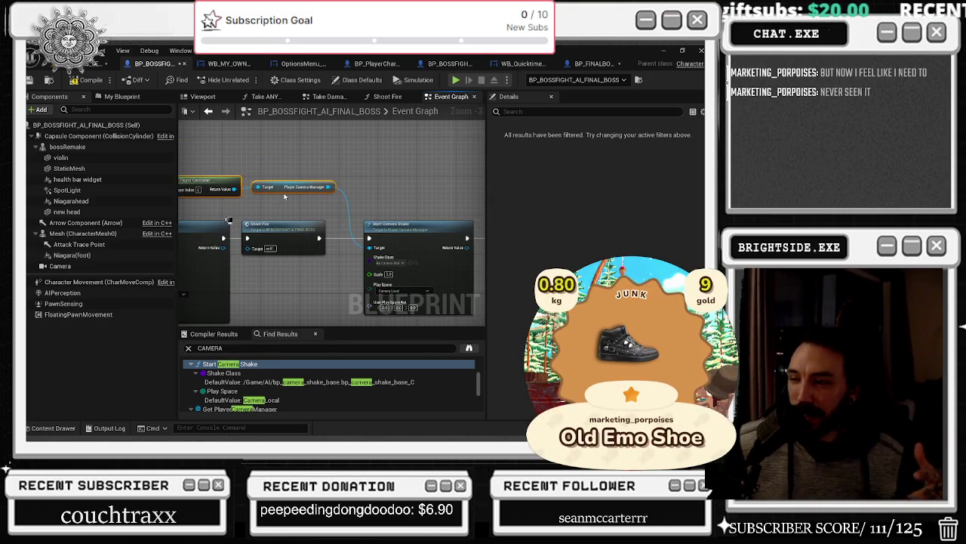
scroll(381, 221, "down", 3)
scroll(355, 224, "down", 4)
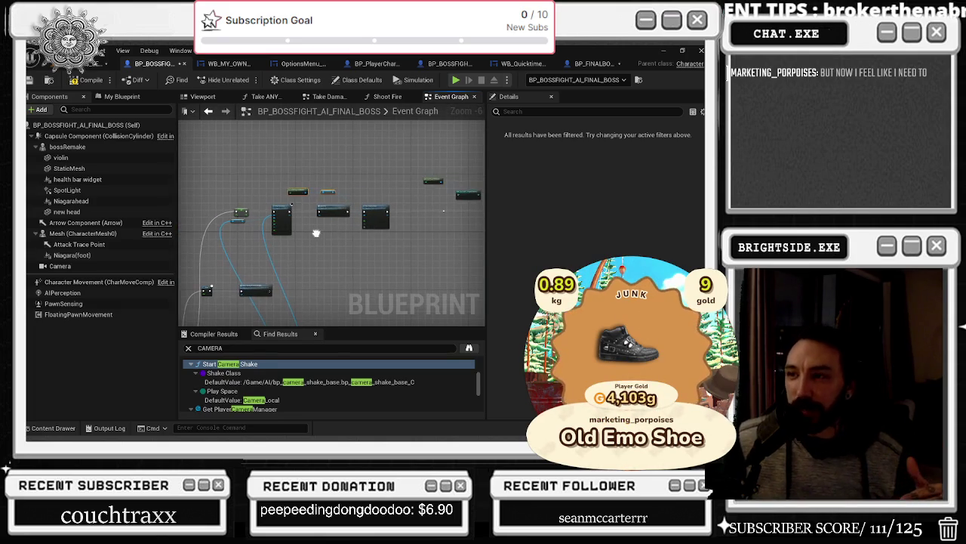
scroll(340, 225, "down", 1)
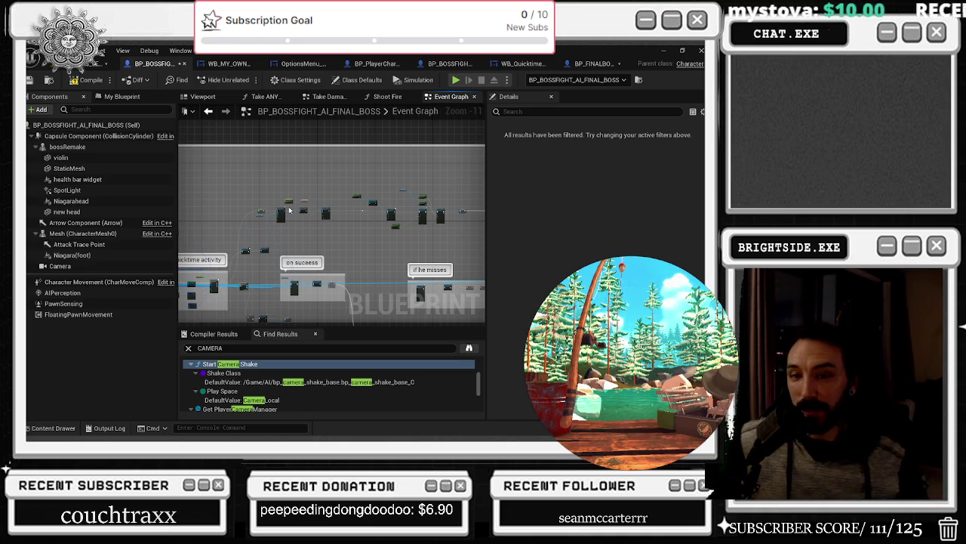
Step: Shift the Random Integer in Range node slightly left near the On Success comment
left_click_drag(326, 211, 485, 212)
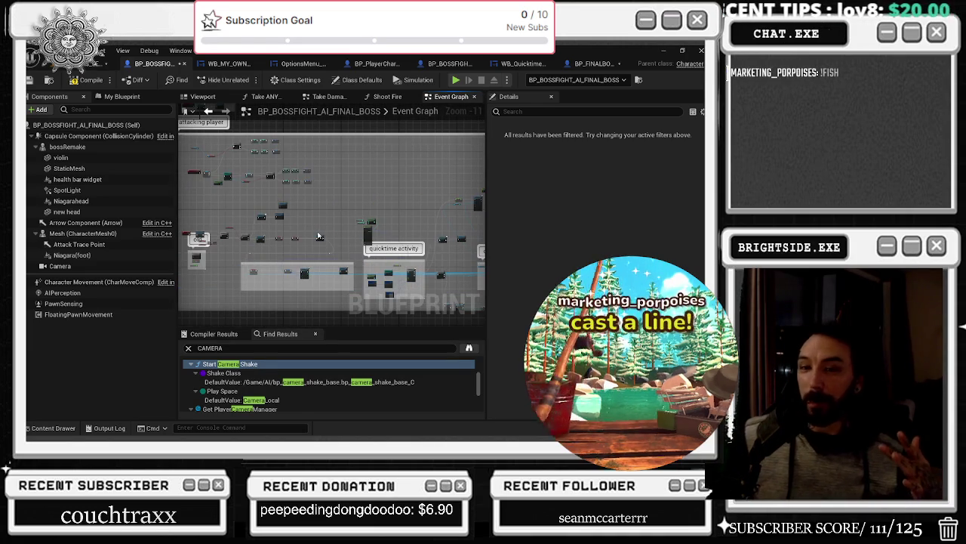
left_click_drag(318, 236, 195, 217)
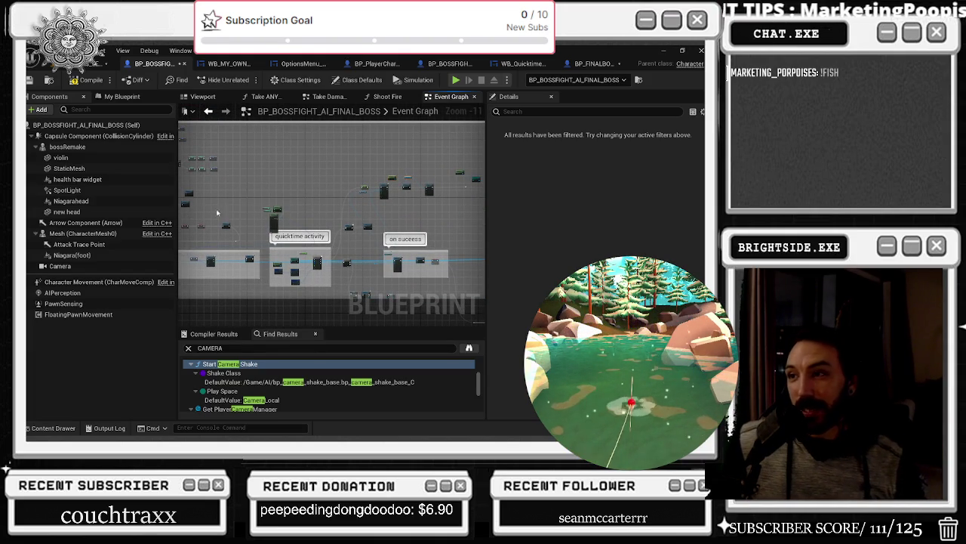
scroll(321, 229, "up", 7)
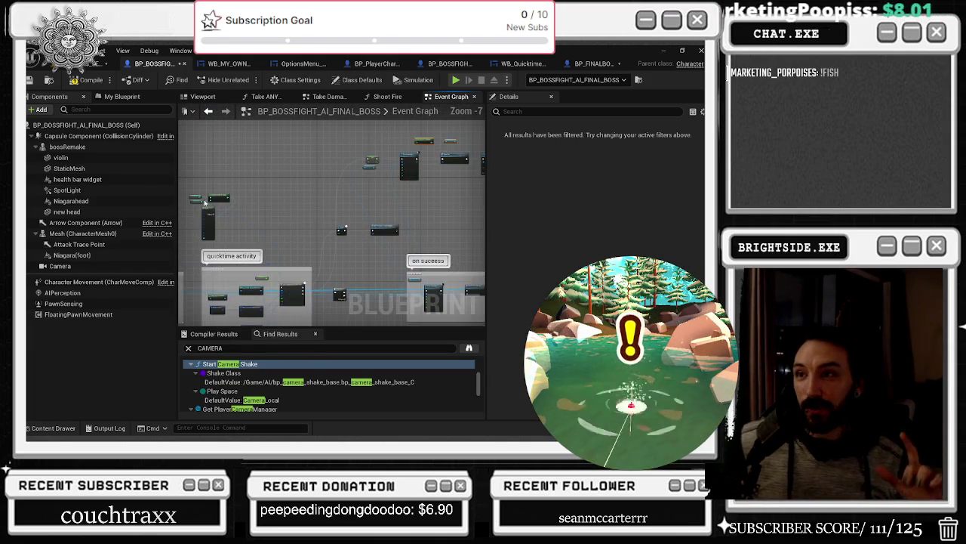
mouse_move(294, 190)
left_mouse_down()
mouse_move(215, 187)
mouse_move(186, 214)
mouse_move(273, 215)
left_mouse_up()
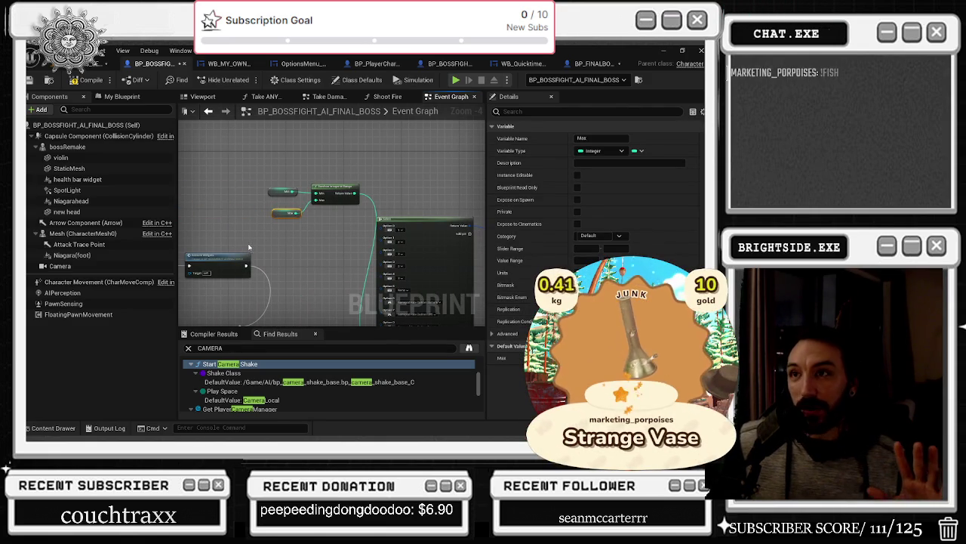
scroll(296, 199, "down", 3)
scroll(296, 199, "down", 4)
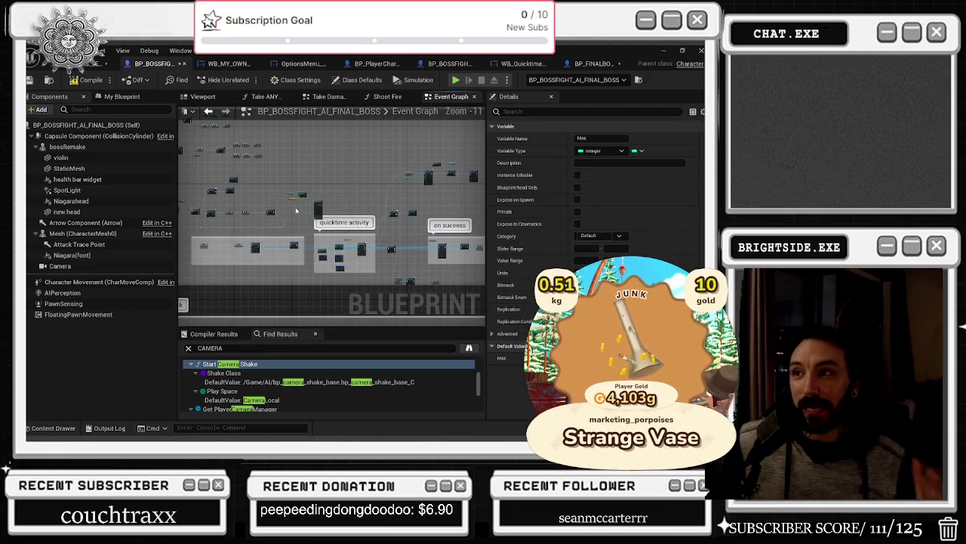
left_click_drag(304, 222, 313, 258)
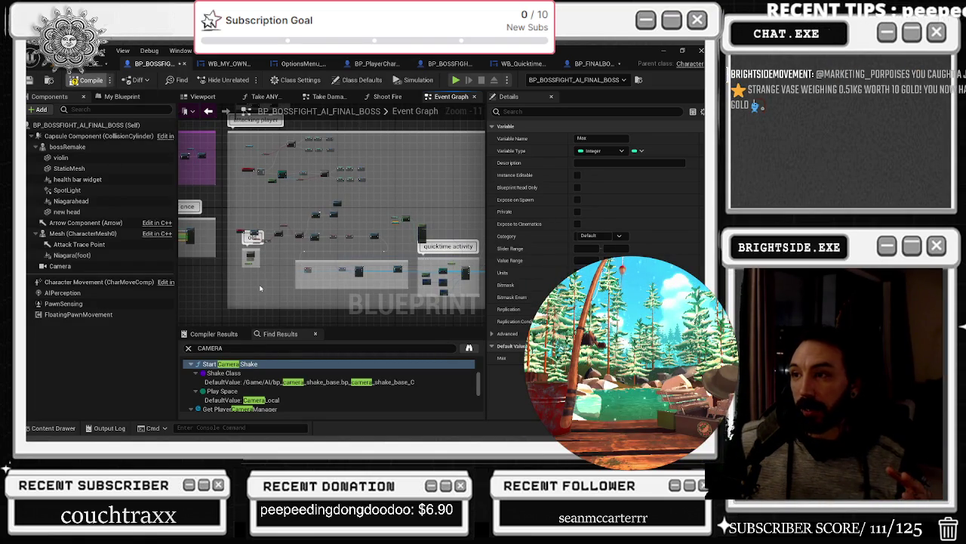
Step: Select the nodes around the Random Integer in Range node
left_click(263, 281)
scroll(263, 281, "down", 1)
left_click_drag(263, 282, 314, 273)
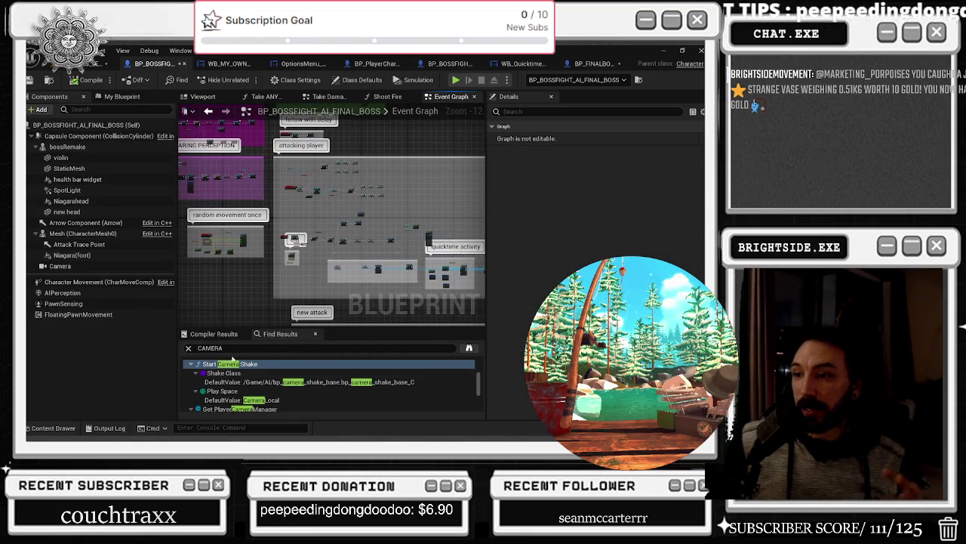
scroll(269, 393, "down", 1)
scroll(270, 393, "down", 2)
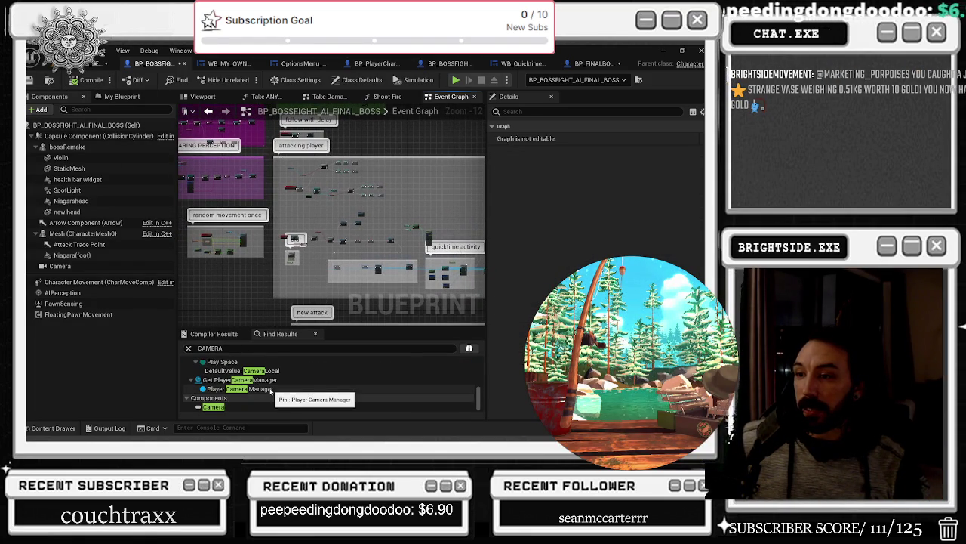
scroll(279, 228, "up", 8)
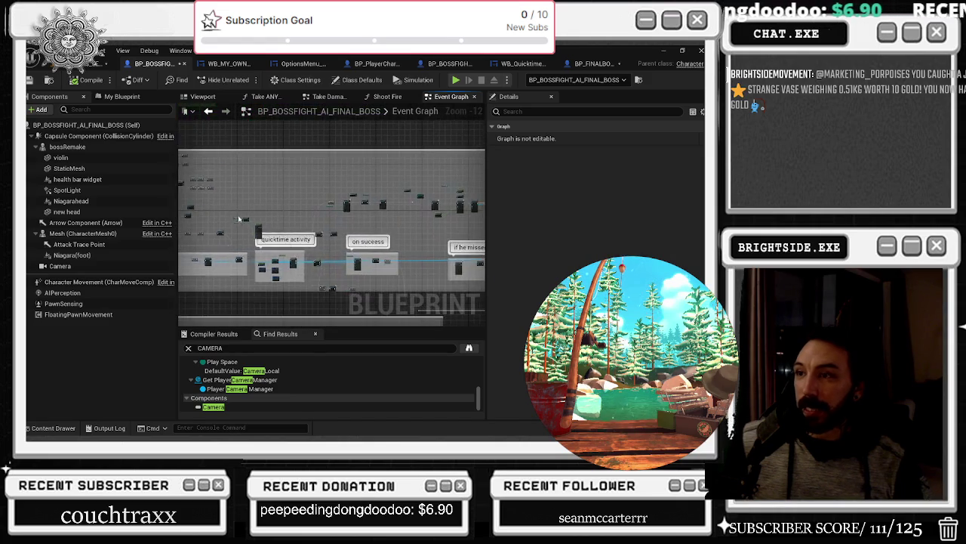
left_click_drag(217, 201, 264, 243)
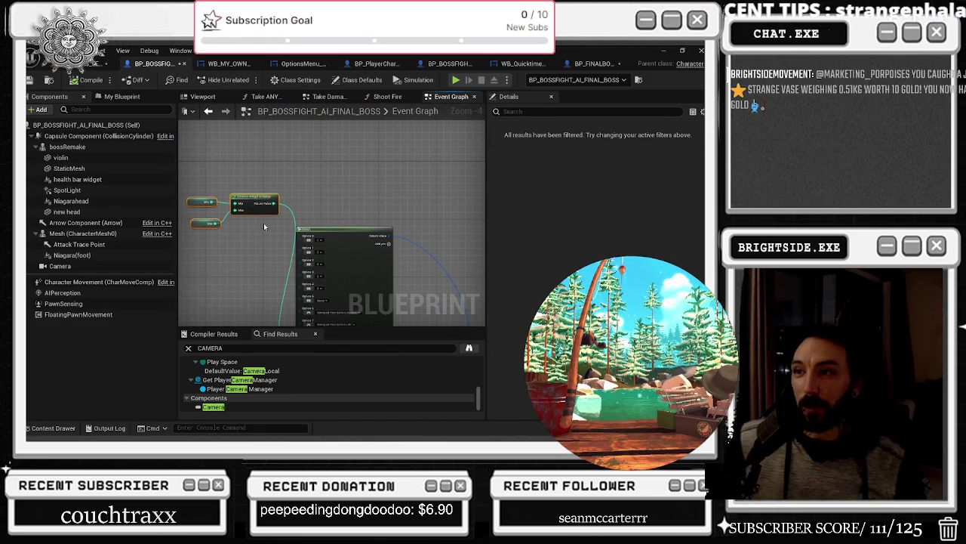
Step: Nudge three nodes below the quicktime activity section up-right
scroll(267, 226, "down", 3)
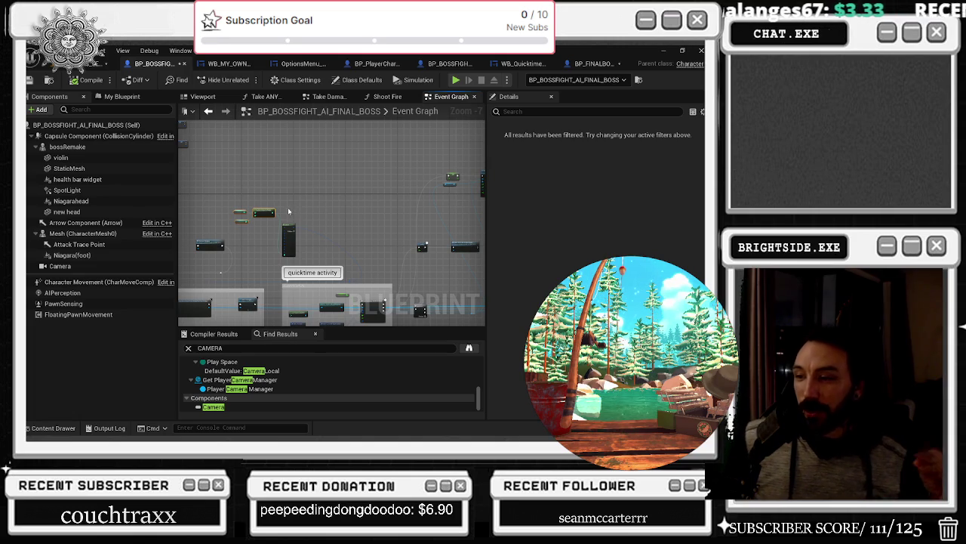
scroll(289, 212, "down", 2)
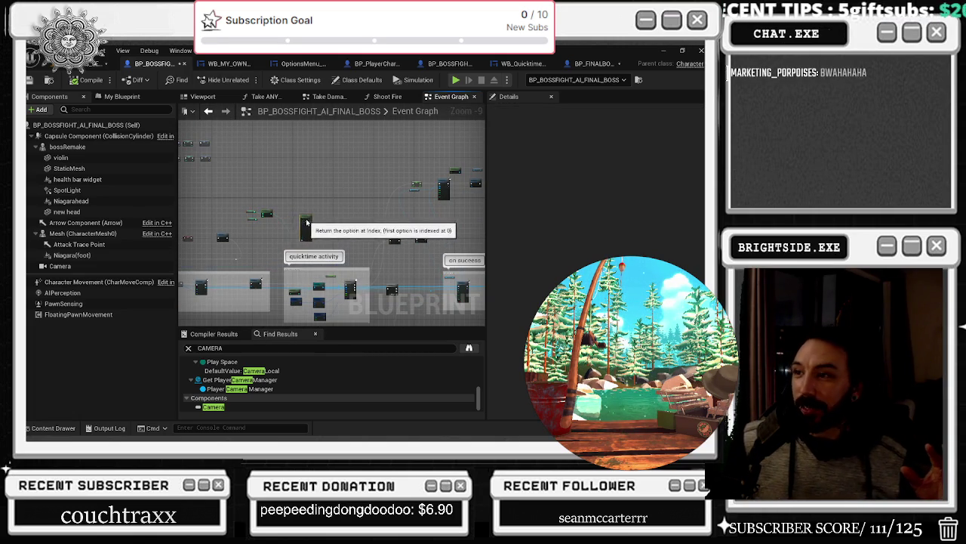
mouse_move(291, 228)
left_mouse_down()
mouse_move(245, 197)
mouse_move(271, 229)
left_mouse_up()
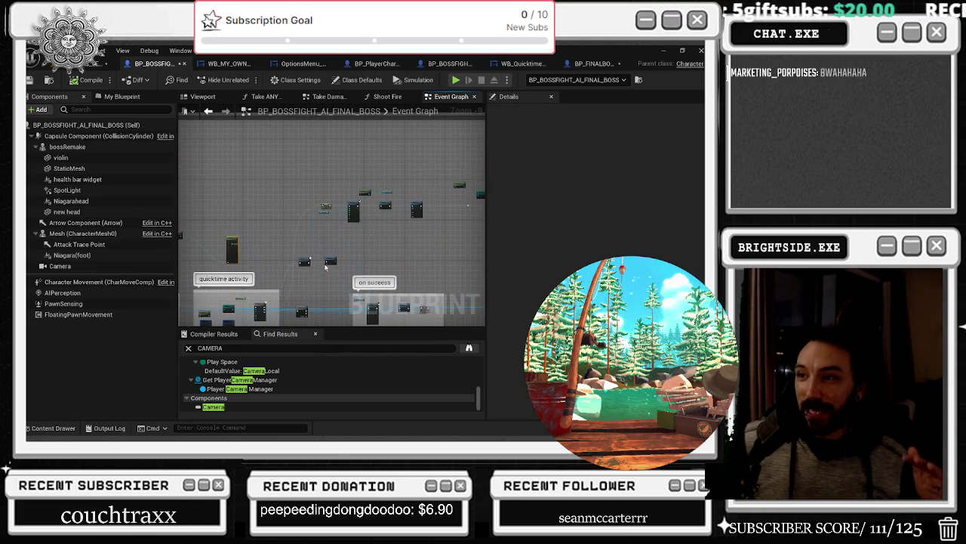
mouse_move(322, 290)
left_mouse_down()
mouse_move(315, 182)
mouse_move(306, 181)
left_mouse_up()
left_click_drag(342, 248, 368, 244)
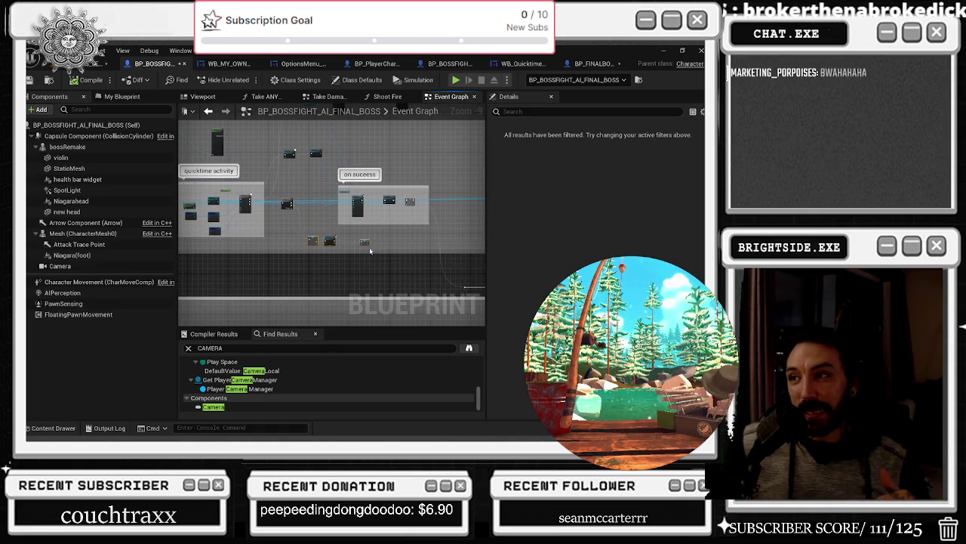
scroll(377, 240, "down", 3)
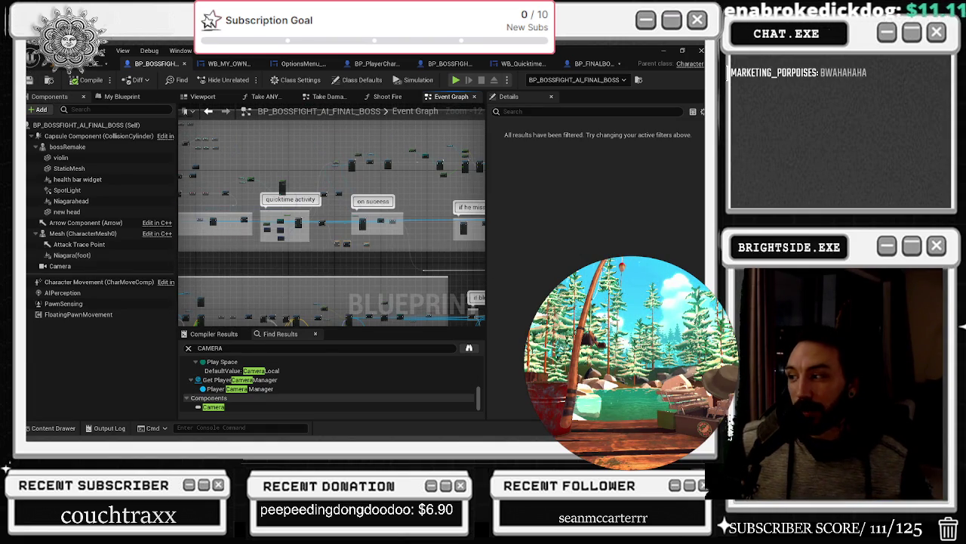
Step: Save all modified level and blueprint content
key("ctrl+shift+s")
left_click(438, 347)
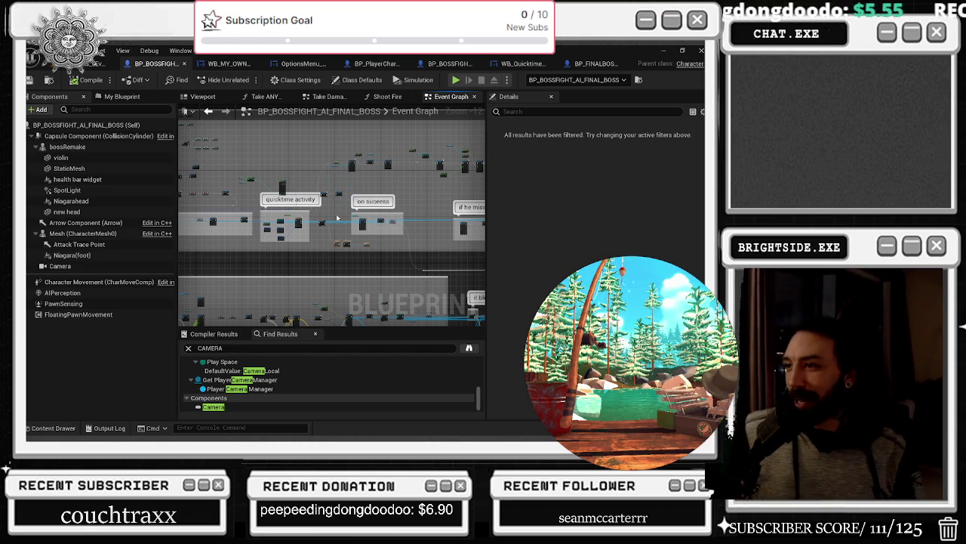
scroll(339, 222, "up", 5)
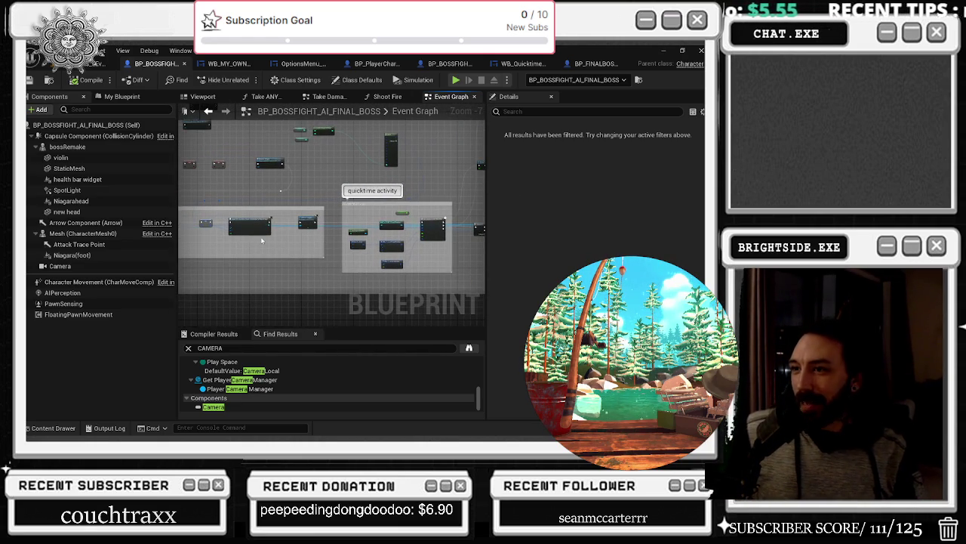
scroll(262, 241, "up", 4)
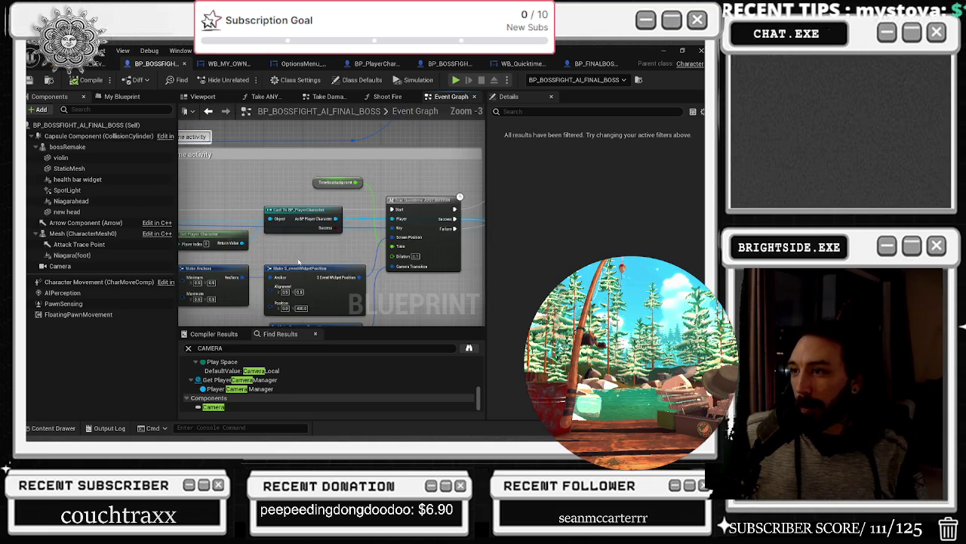
Step: Move the Delay and hide-bar nodes down a little
key("alt+Tab")
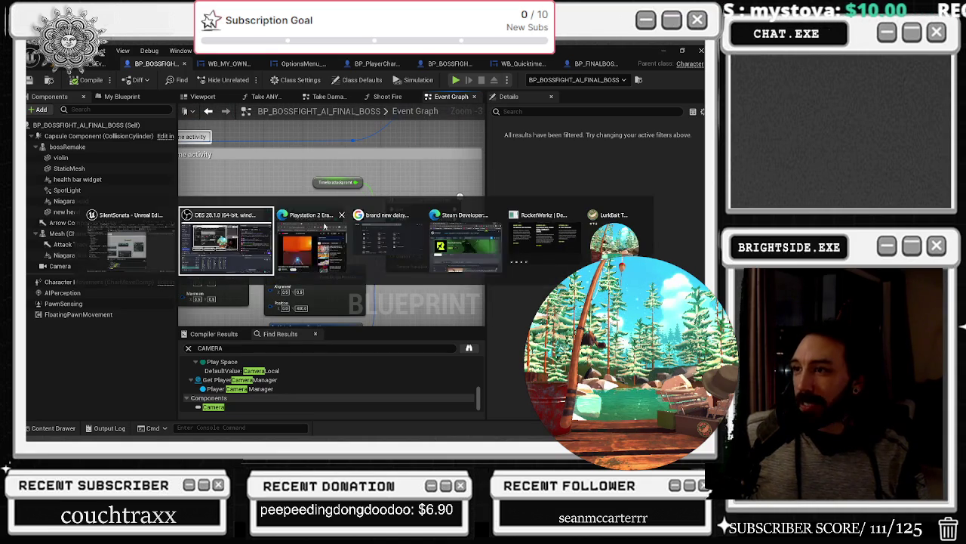
left_click(491, 261)
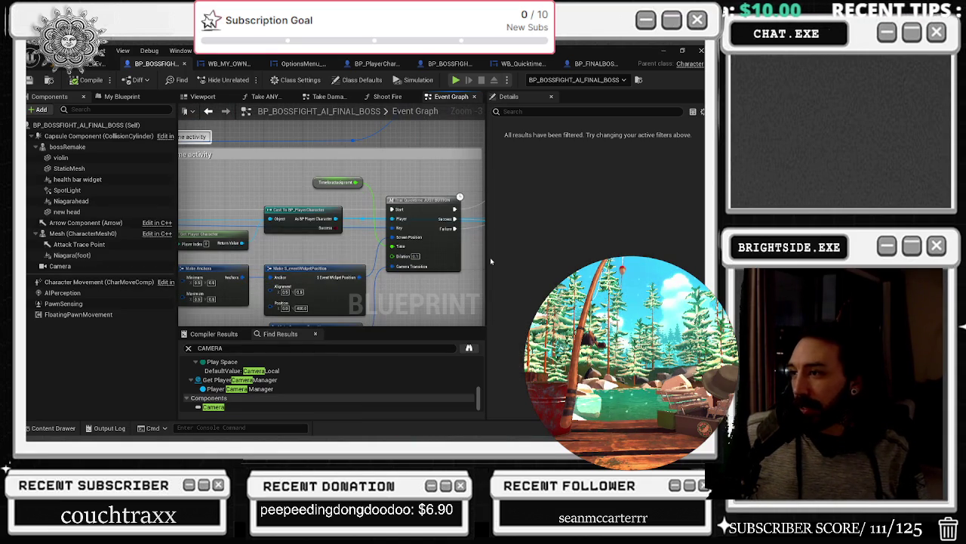
left_click_drag(451, 236, 284, 282)
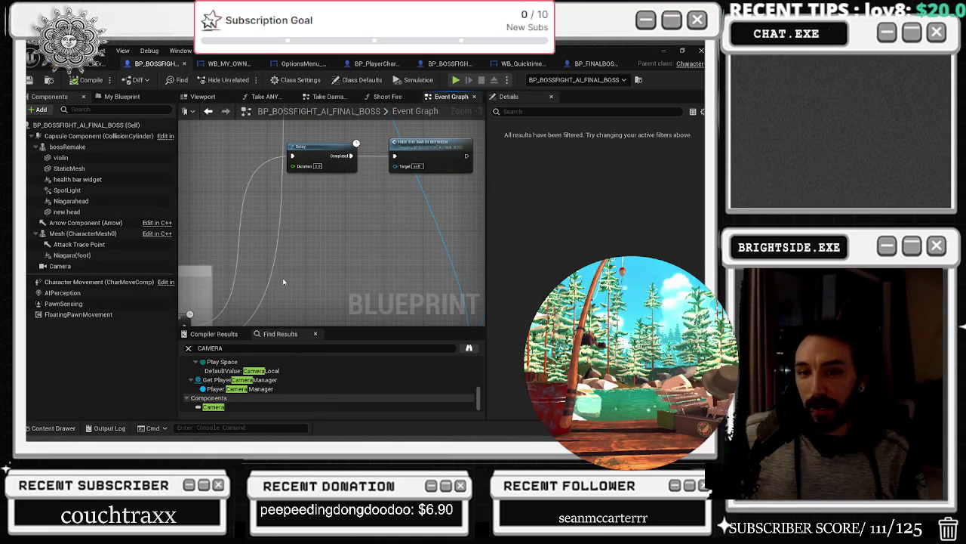
scroll(345, 245, "down", 2)
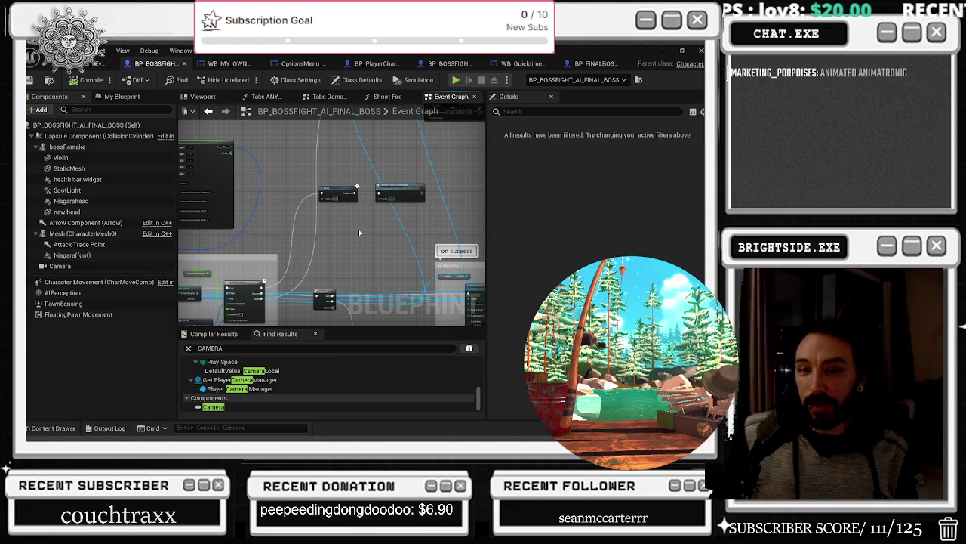
mouse_move(370, 212)
left_mouse_down()
mouse_move(428, 213)
mouse_move(401, 209)
left_mouse_up()
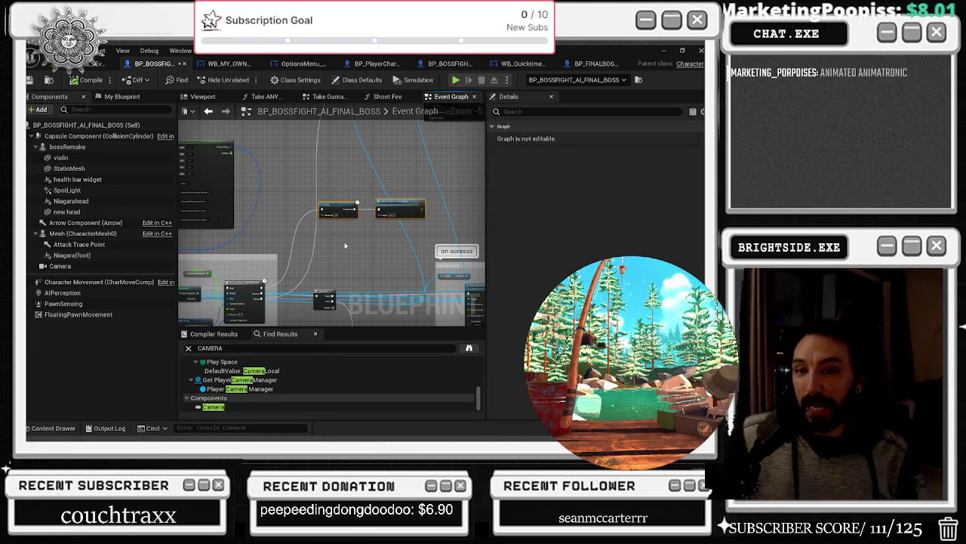
left_click_drag(286, 182, 409, 228)
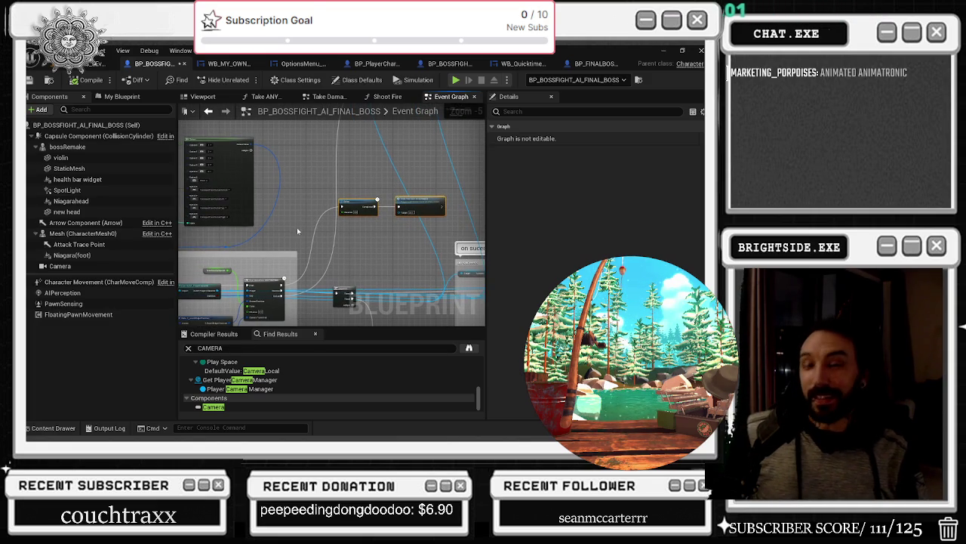
Step: Pan across the attacking-player and 'if he misses' sections, then switch to BP_PlayerCharacter
scroll(297, 227, "down", 5)
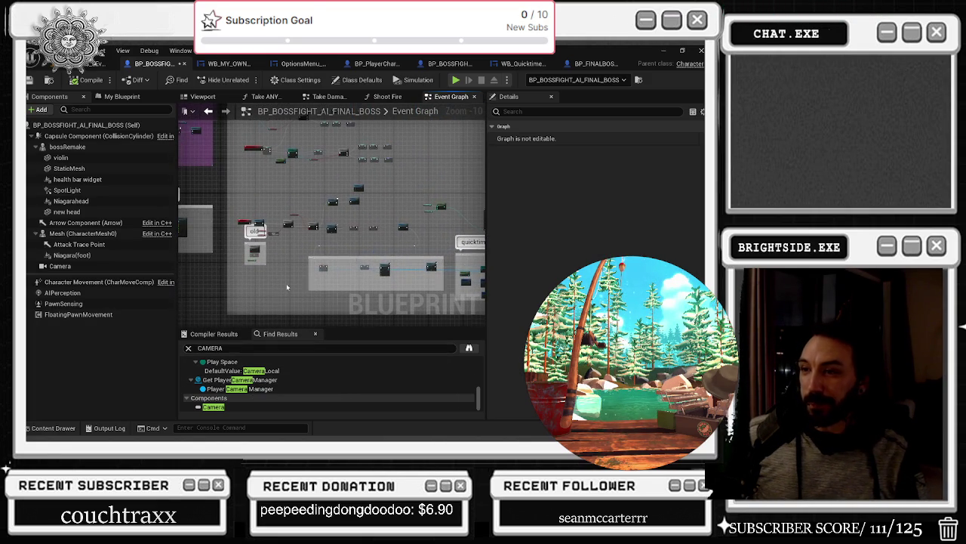
scroll(282, 287, "up", 5)
left_click_drag(423, 226, 151, 210)
mouse_move(332, 287)
left_mouse_down()
mouse_move(313, 148)
mouse_move(241, 144)
mouse_move(188, 187)
mouse_move(188, 210)
left_mouse_up()
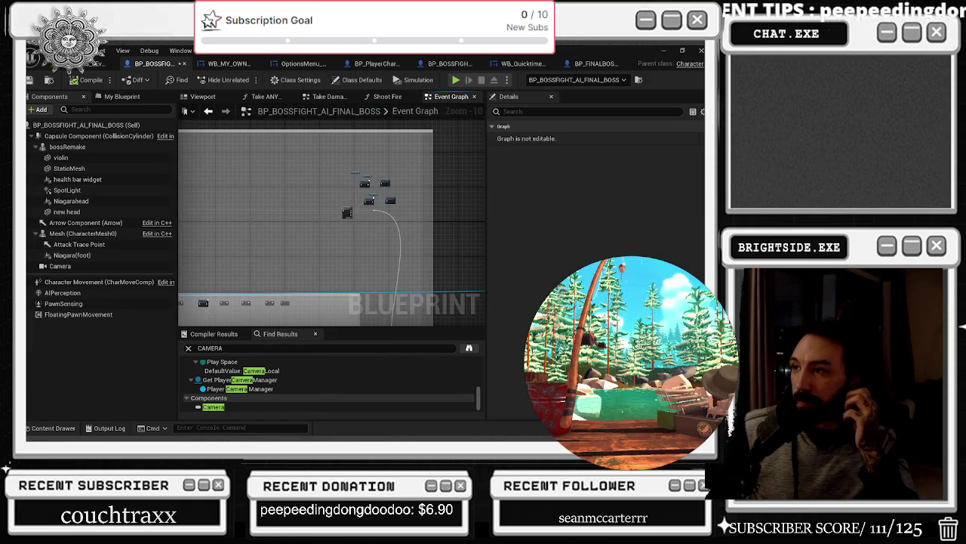
scroll(375, 204, "up", 6)
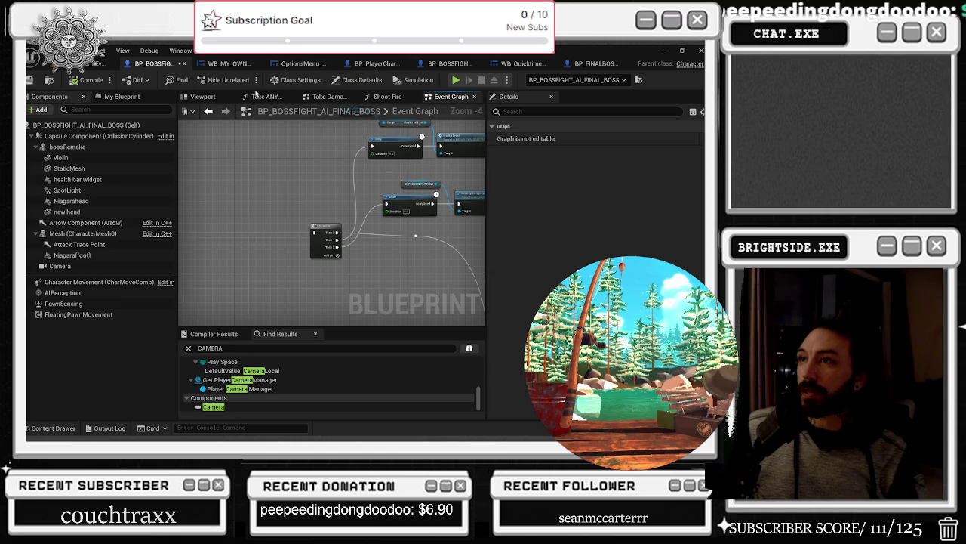
left_click(366, 65)
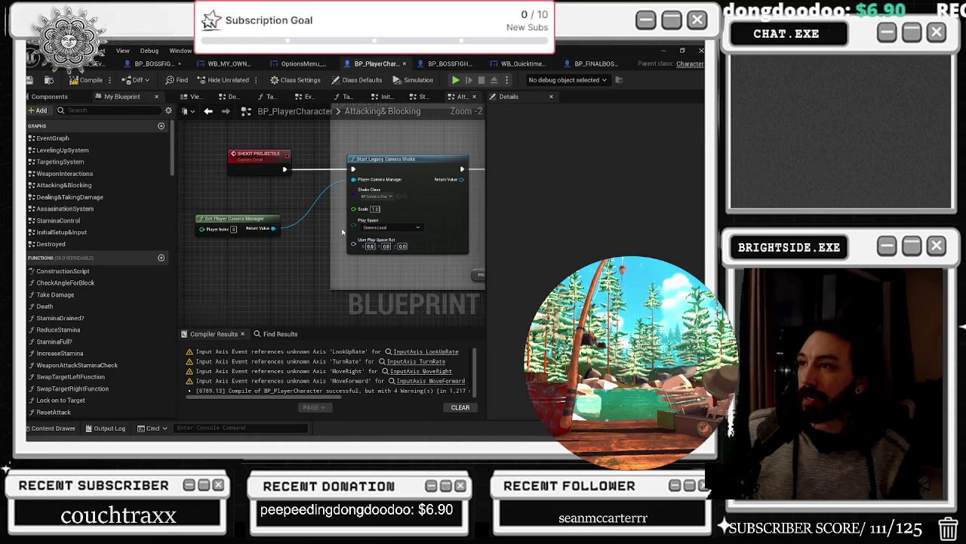
Step: Paste the camera shake nodes and wire Shoot Projectile into the new Start Camera Shake
left_click_drag(343, 232, 293, 178)
key("ctrl+v")
mouse_move(312, 265)
left_mouse_down()
mouse_move(302, 270)
mouse_move(333, 265)
mouse_move(345, 243)
left_mouse_up()
mouse_move(331, 151)
left_mouse_down()
mouse_move(294, 198)
mouse_move(308, 252)
left_mouse_up()
left_click_drag(393, 182, 364, 284)
mouse_move(355, 174)
left_mouse_down()
mouse_move(356, 229)
mouse_move(340, 135)
left_mouse_up()
Step: Position Start Camera Shake and assign it a BP camera shake class
left_click(361, 200)
left_click_drag(362, 200, 363, 204)
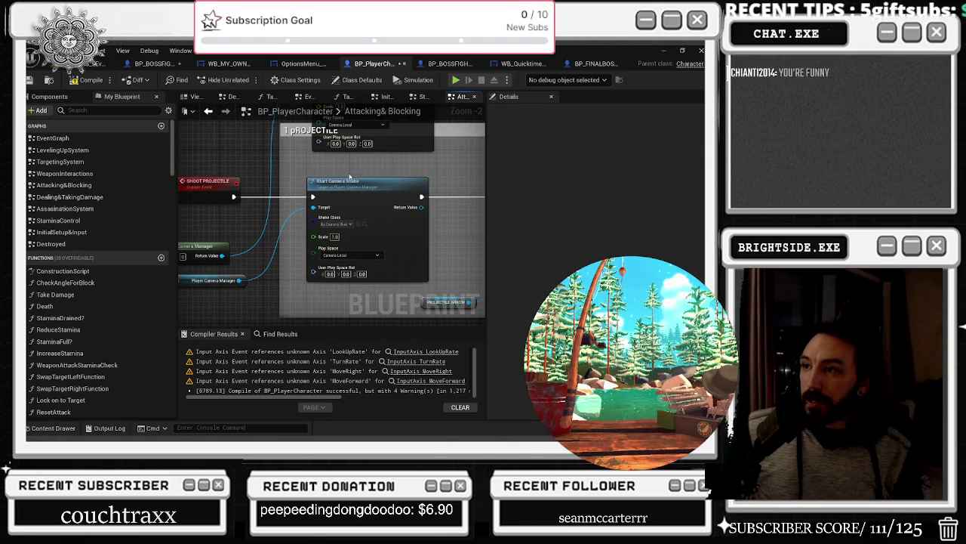
left_click(345, 224)
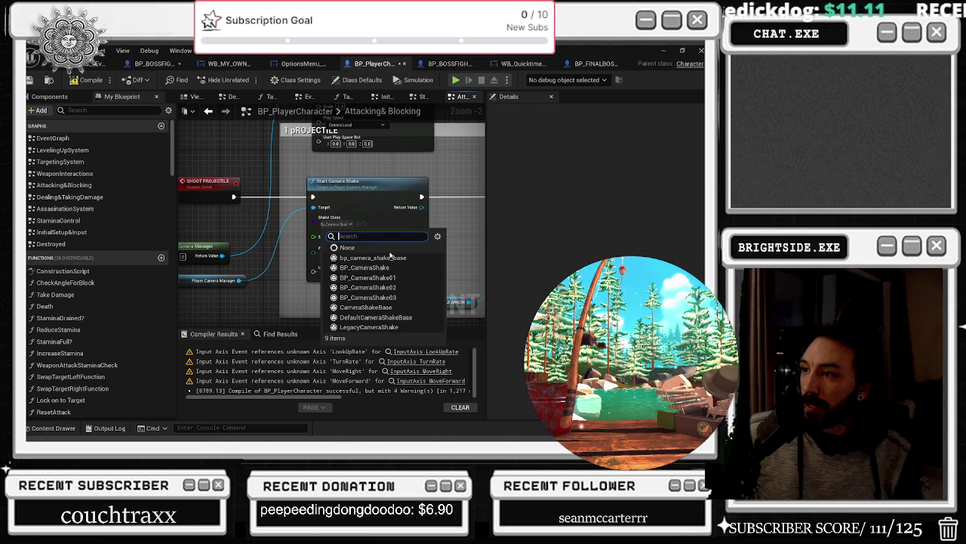
left_click(395, 276)
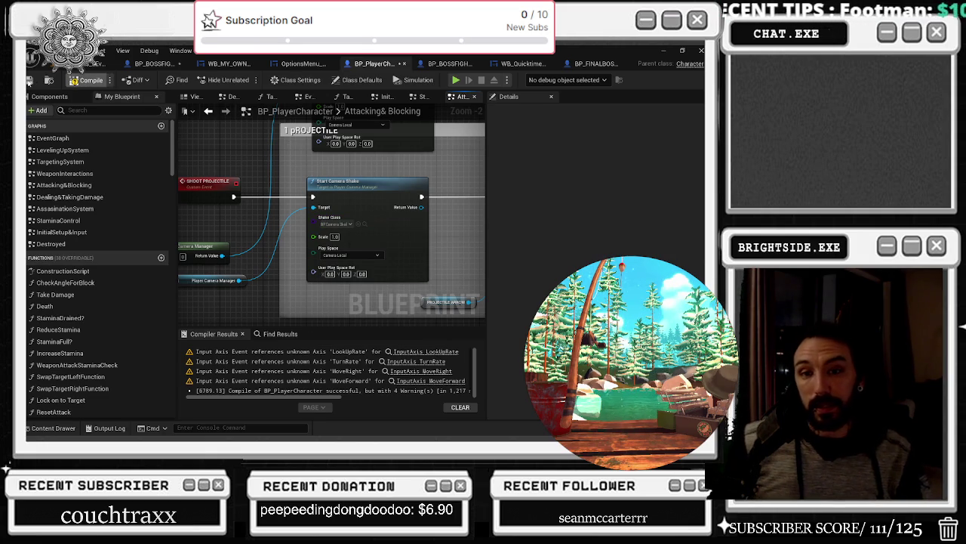
Step: Compile and save BP_PlayerCharacter, then return to the level viewport
left_click(88, 80)
key("ctrl+shift+s")
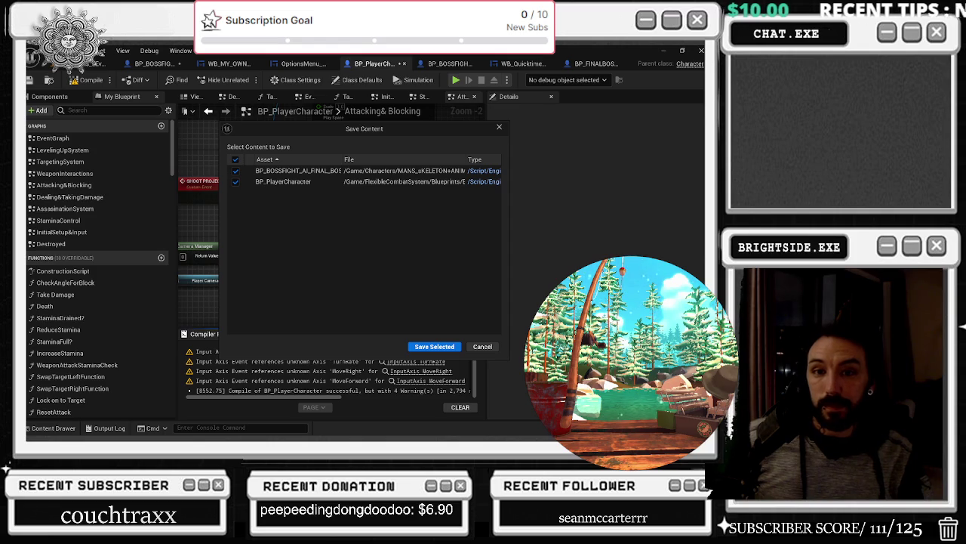
key("Return")
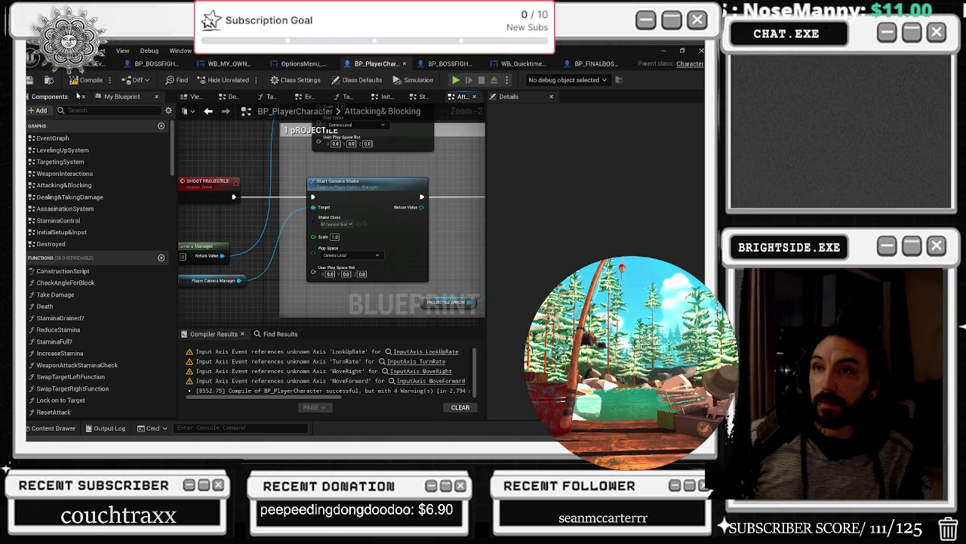
left_click(82, 81)
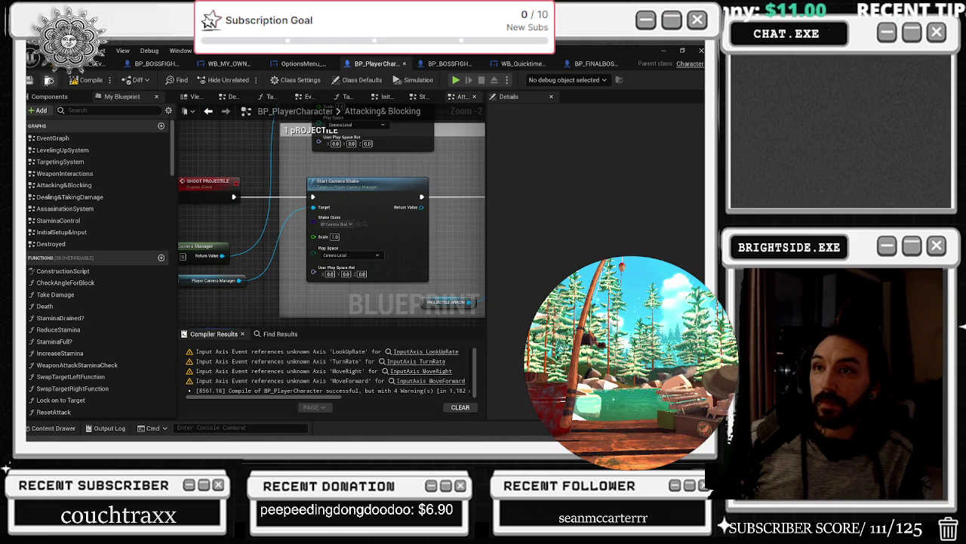
left_click(113, 64)
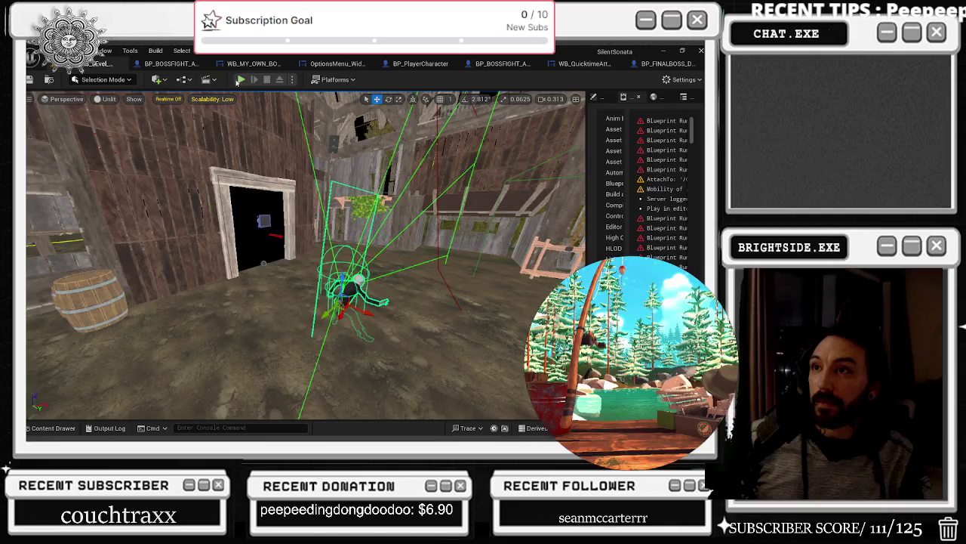
Step: Playtest the level firing the violin projectile, then return to the BP_PlayerCharacter graph
left_click(239, 80)
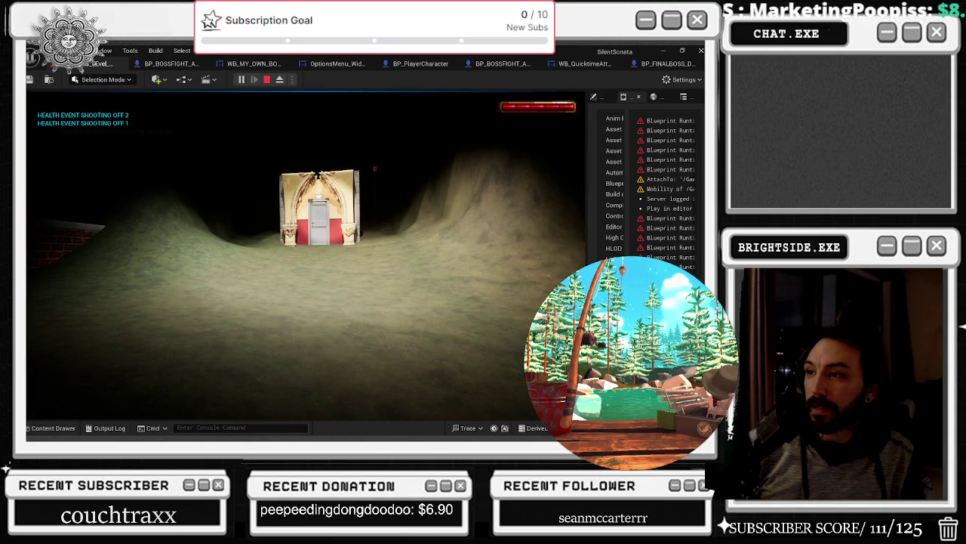
key("Escape")
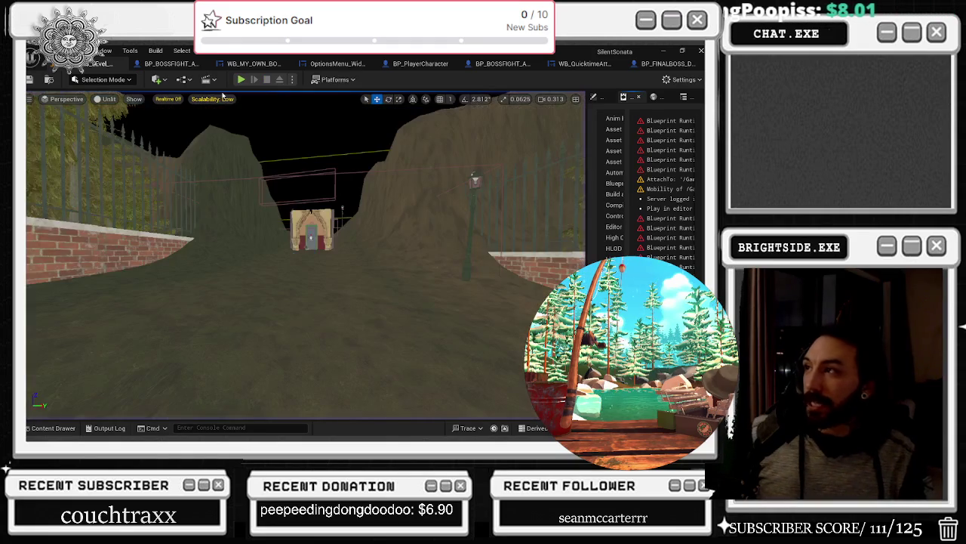
left_click(410, 63)
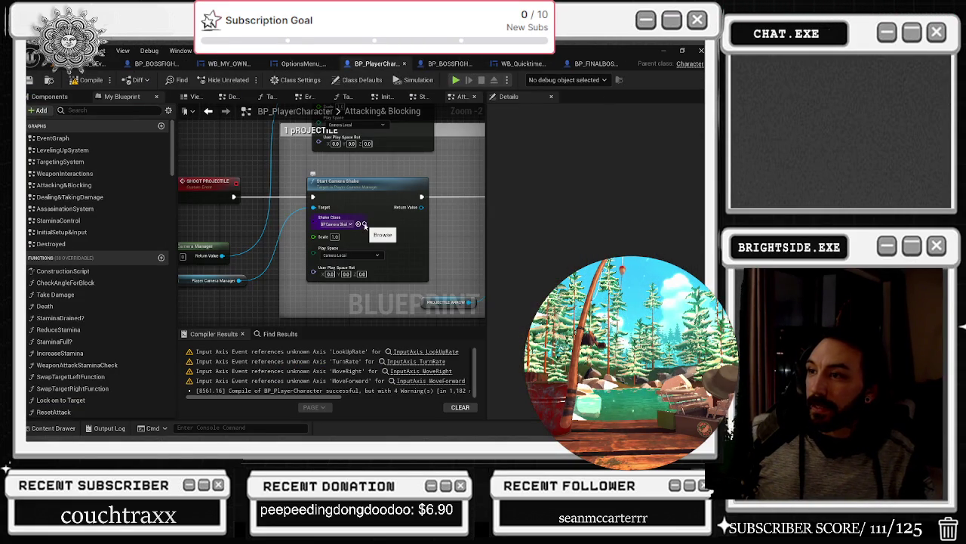
Step: Open BP_CameraShake01 from the Shake Class field and close the empty Document window
left_click(365, 225)
double_click(236, 281)
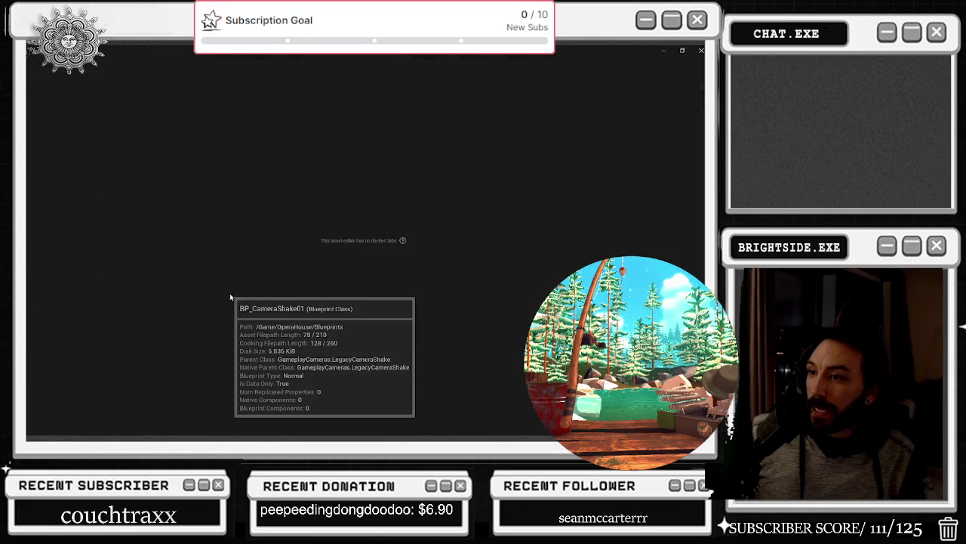
left_click(217, 114)
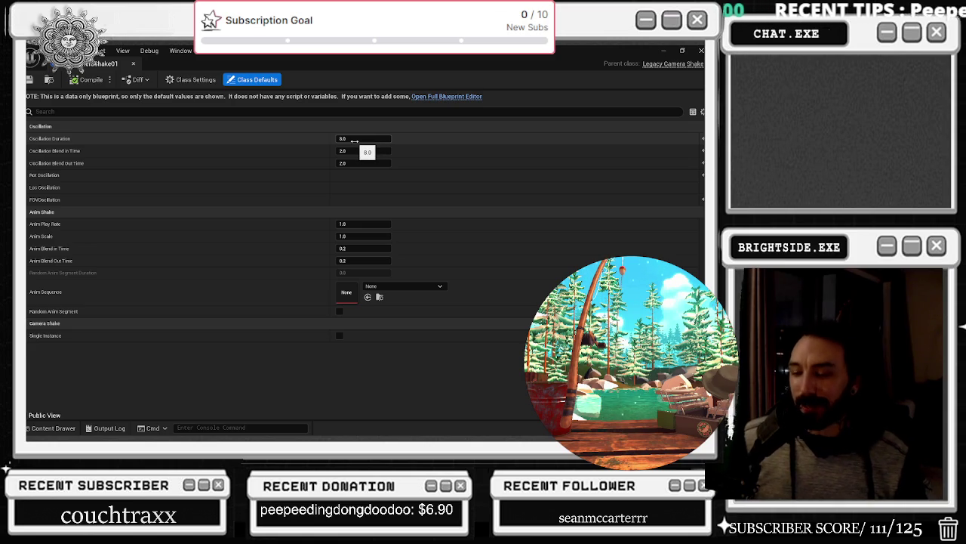
Step: Shorten Oscillation Duration to about 1.33 s and reduce the Blend In and Blend Out times
left_click_drag(354, 141, 370, 141)
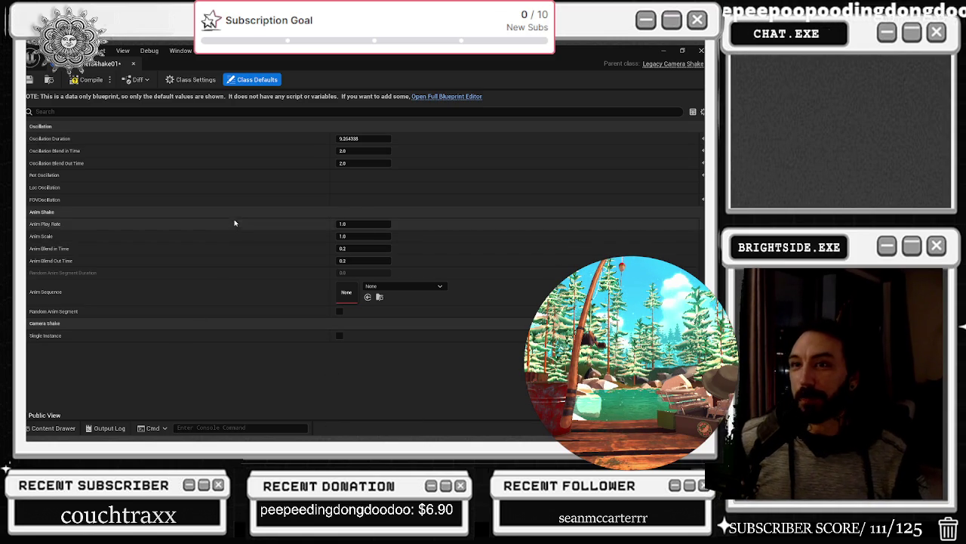
left_click_drag(355, 139, 340, 139)
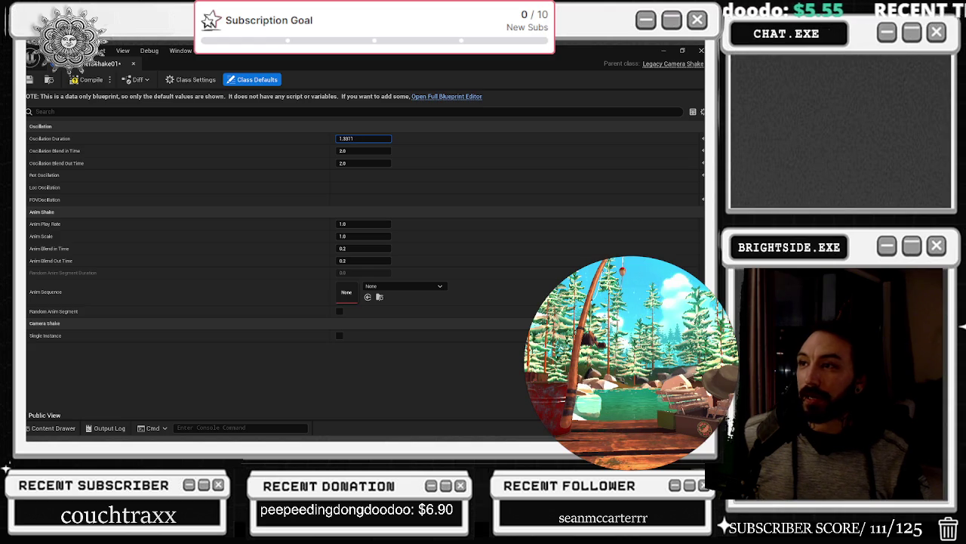
left_click_drag(347, 139, 356, 158)
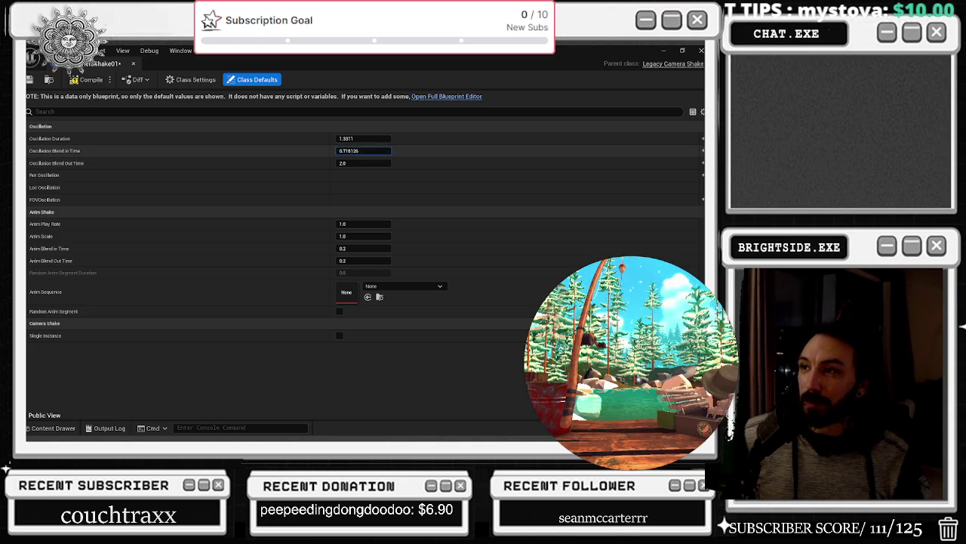
left_click_drag(355, 163, 346, 163)
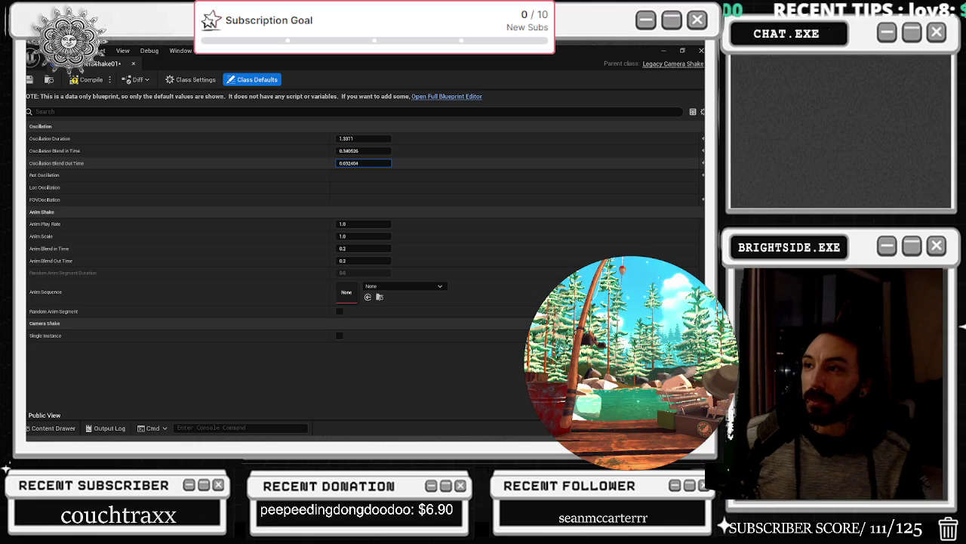
left_click(79, 177)
Step: Raise the Pitch, Yaw and Roll oscillation amplitudes (Pitch 0.324, Yaw 0.292)
left_click(30, 175)
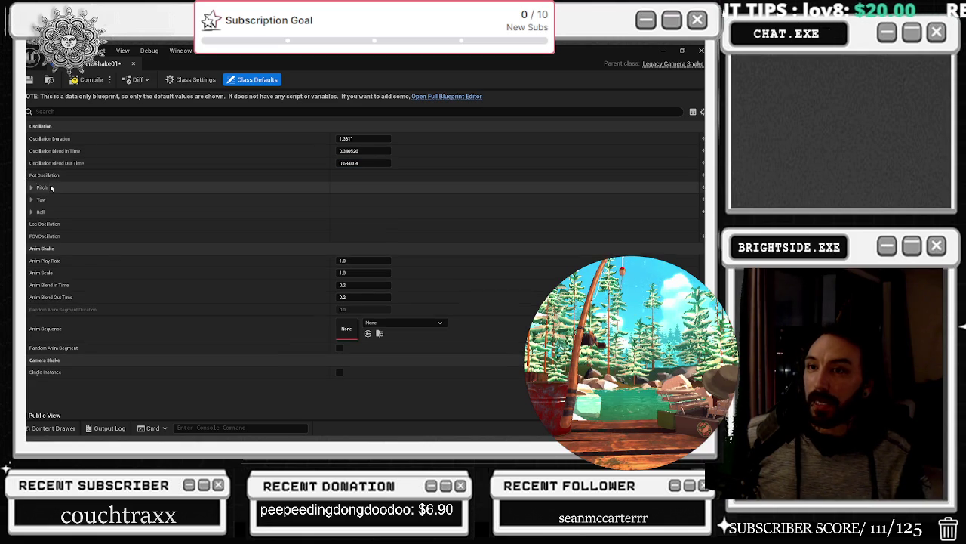
left_click(31, 187)
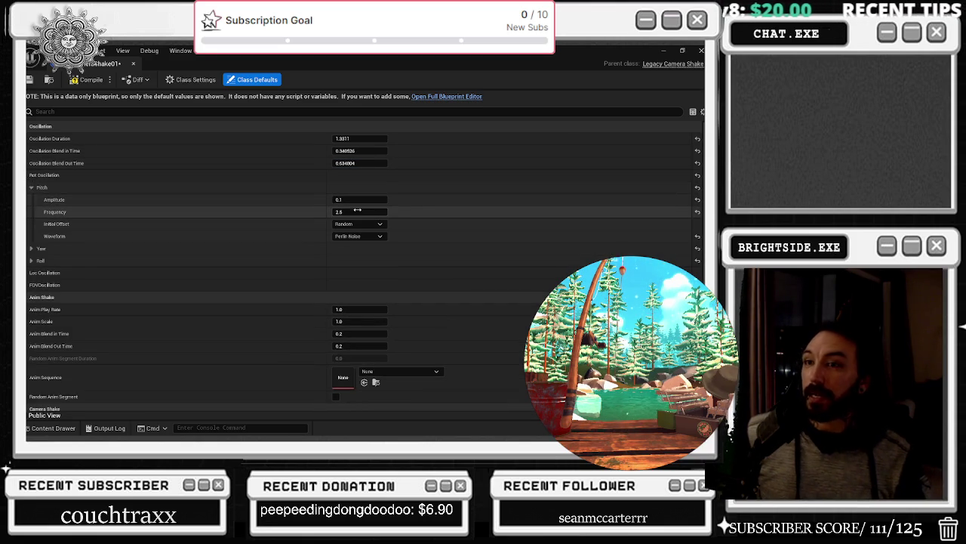
left_click(31, 248)
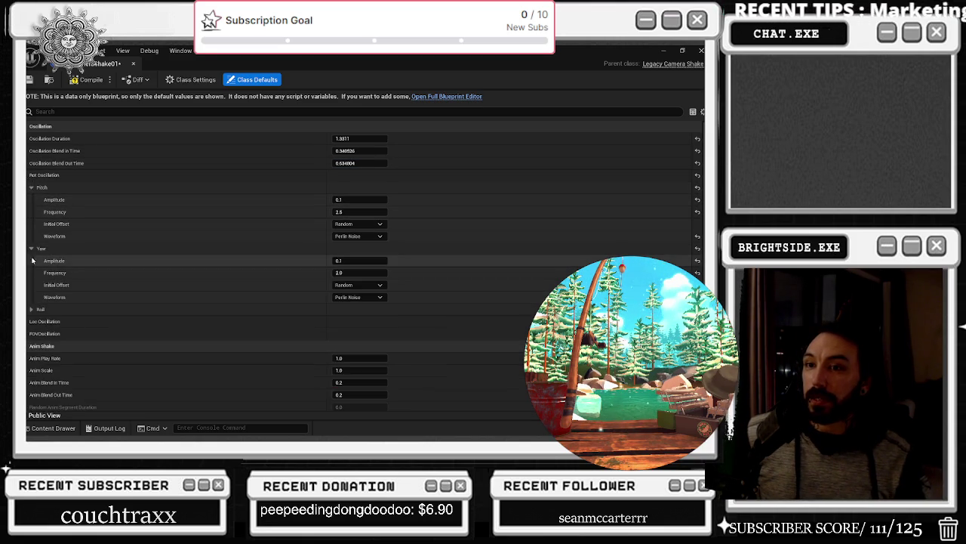
left_click(31, 309)
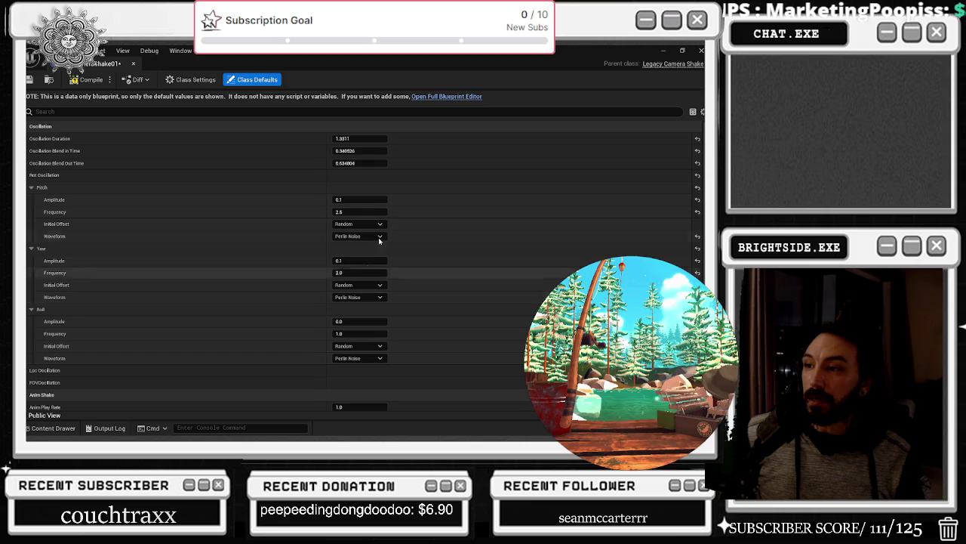
left_click_drag(359, 200, 377, 199)
left_click_drag(359, 261, 377, 261)
left_click_drag(359, 321, 378, 321)
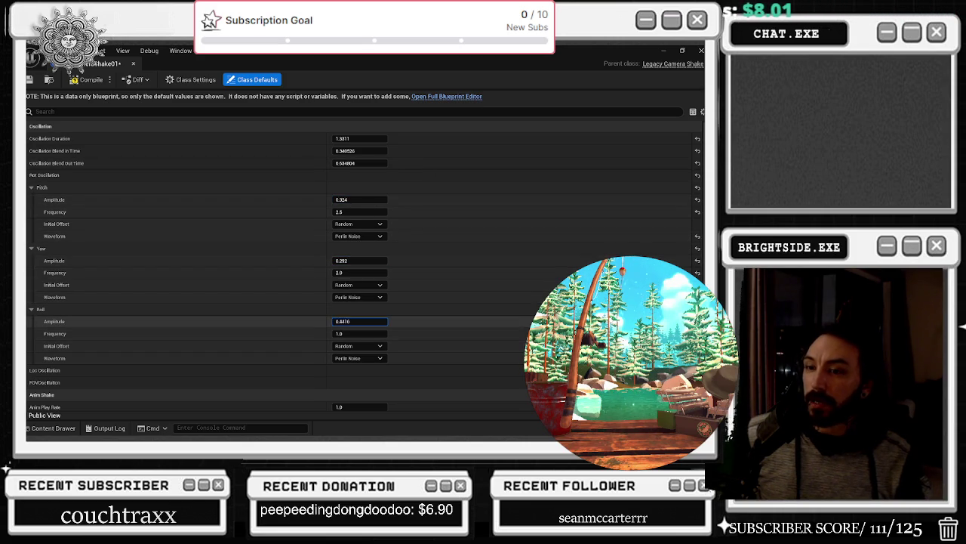
Step: Increase the FOV oscillation and bring up the save prompt for BP_CameraShake01
scroll(358, 322, "down", 1)
left_click(363, 368)
scroll(382, 373, "down", 1)
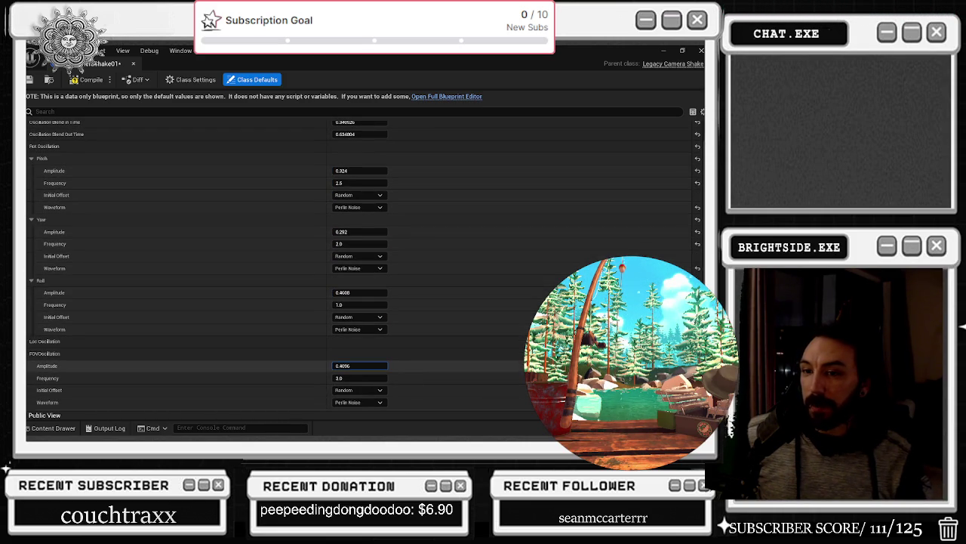
left_click_drag(359, 377, 370, 378)
scroll(283, 385, "down", 1)
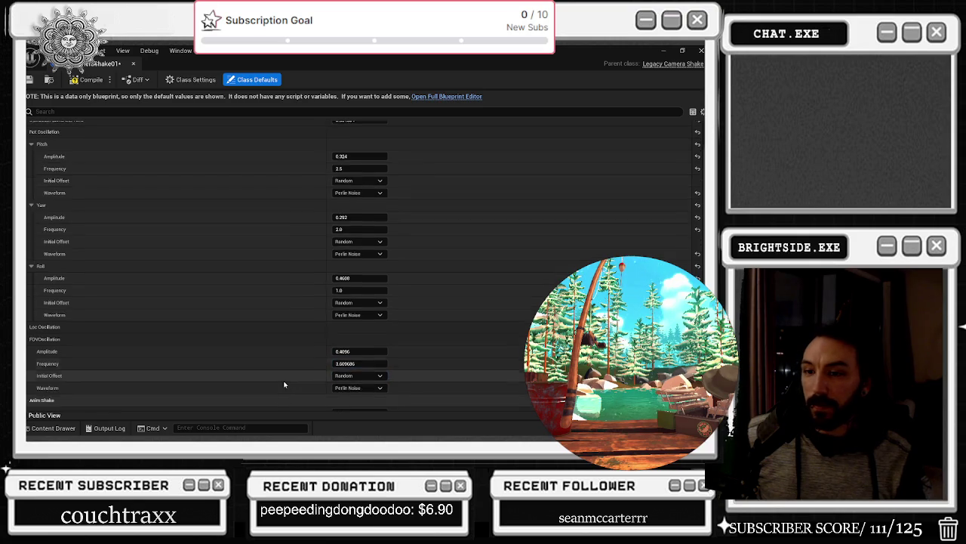
scroll(295, 382, "down", 2)
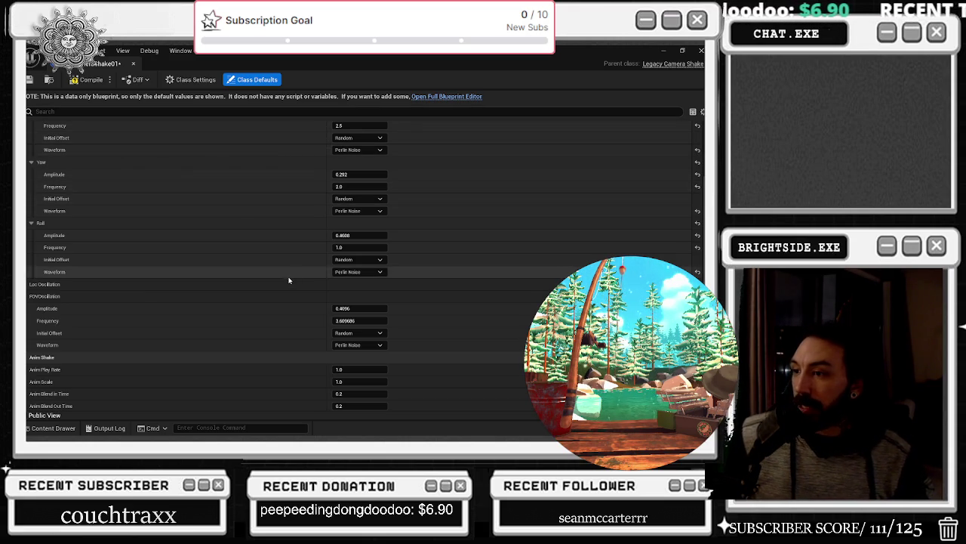
key("ctrl+shift+s")
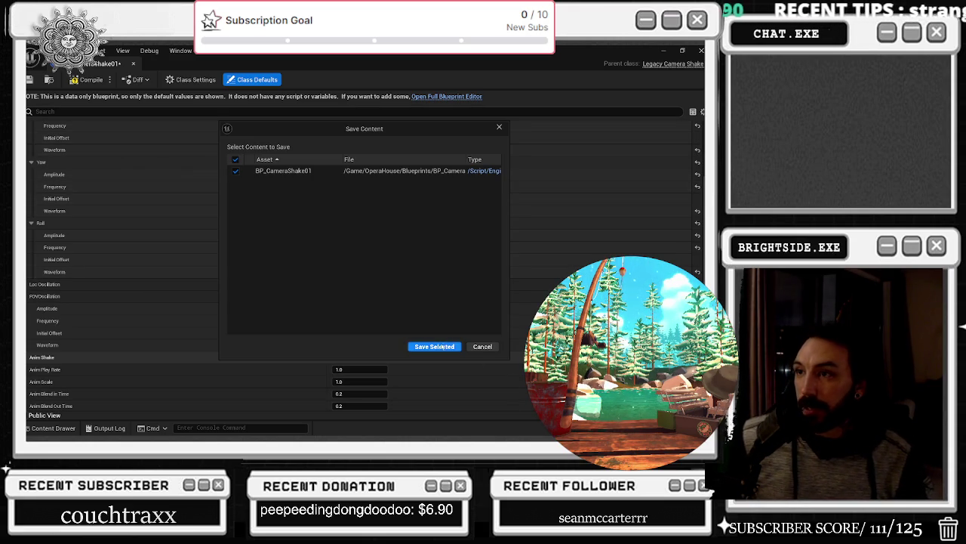
Step: Save BP_CameraShake01 with Save Selected, close its editor, and return to the main editor tab
left_click(453, 346)
scroll(468, 347, "down", 3)
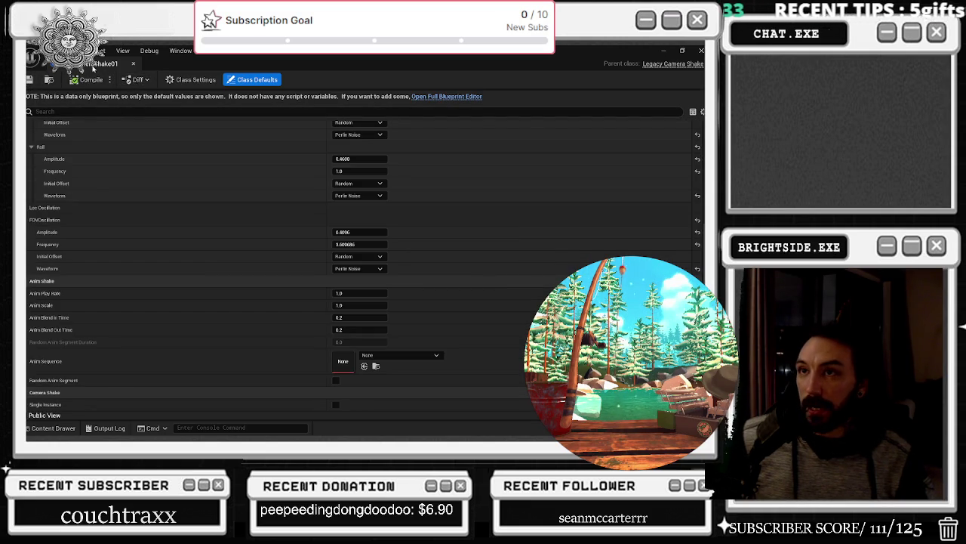
left_click(132, 66)
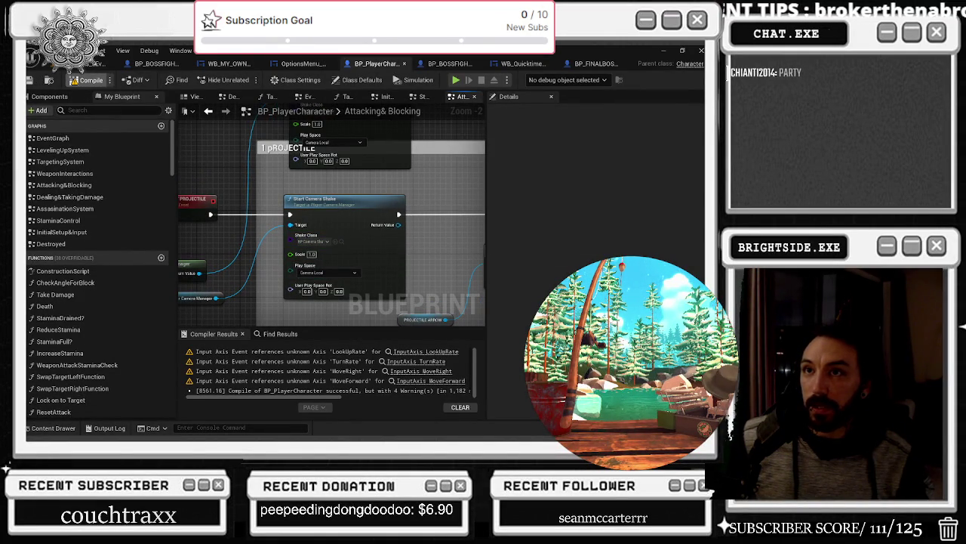
left_click(72, 63)
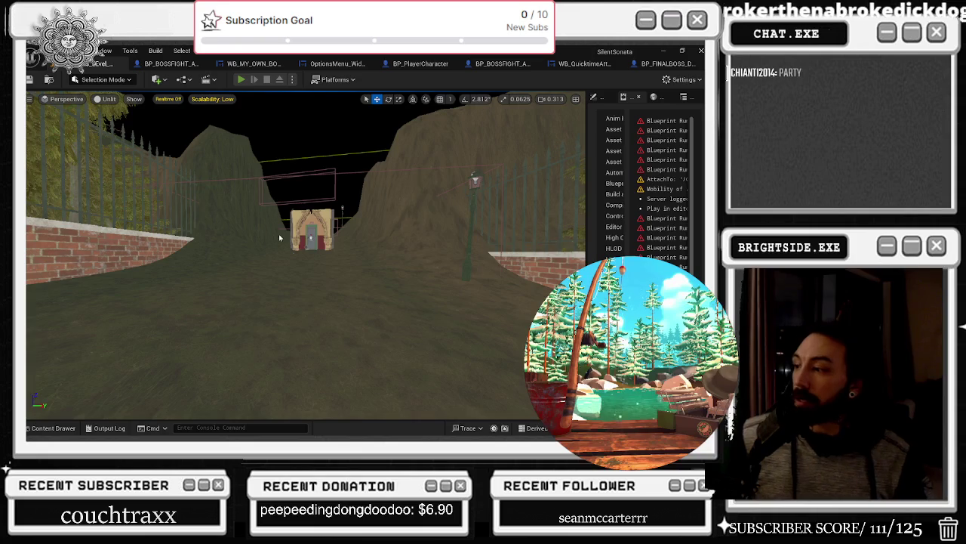
Step: Start a playtest with Alt+P and switch to BP_PlayerCharacter while it runs
key("alt+p")
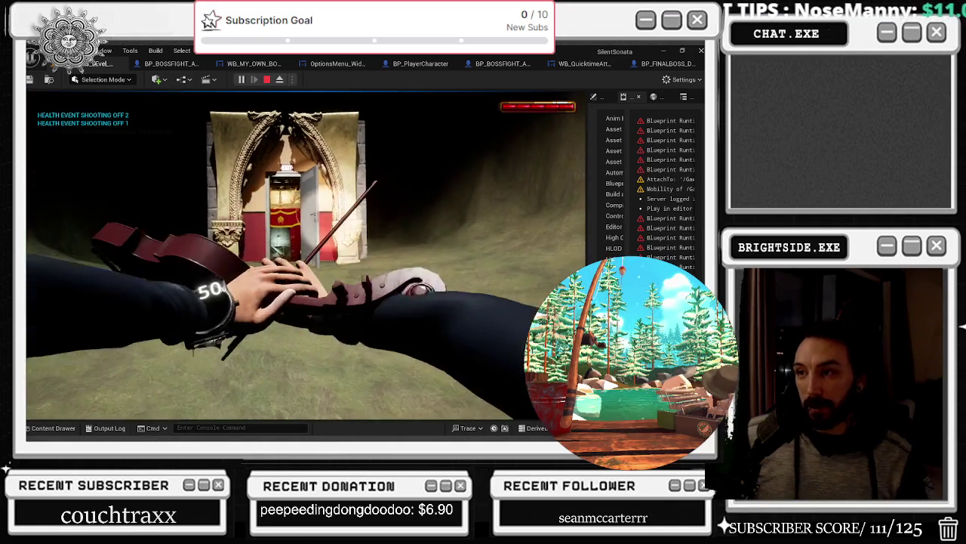
key("alt+Tab")
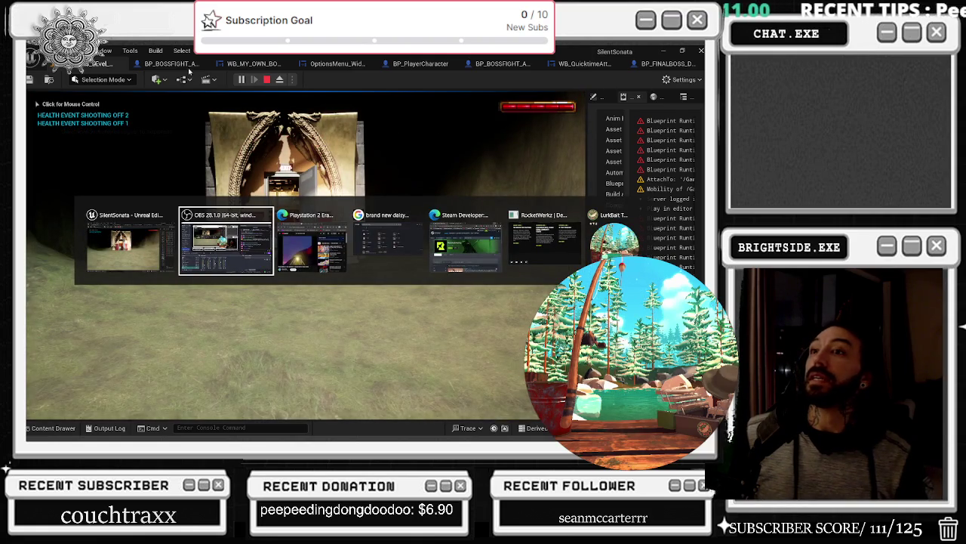
left_click(419, 68)
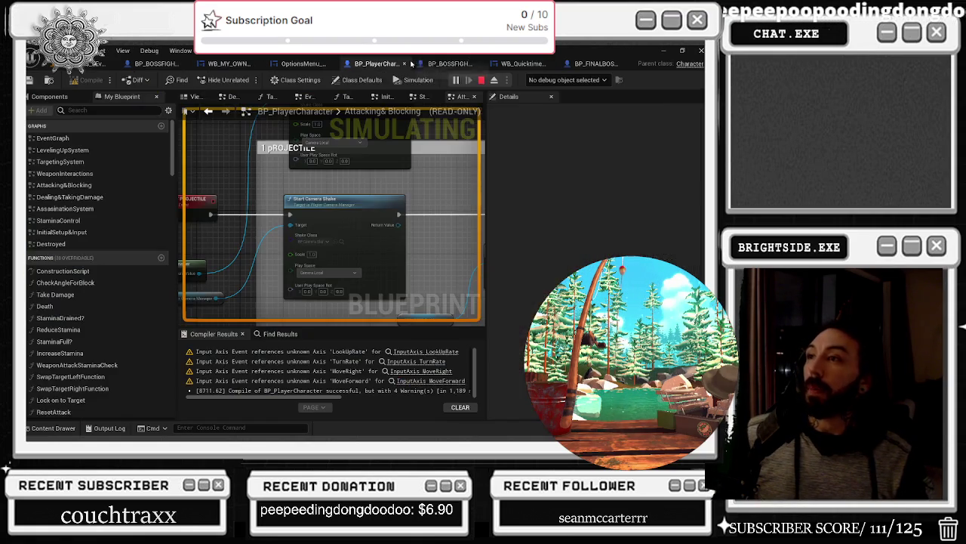
left_click(481, 79)
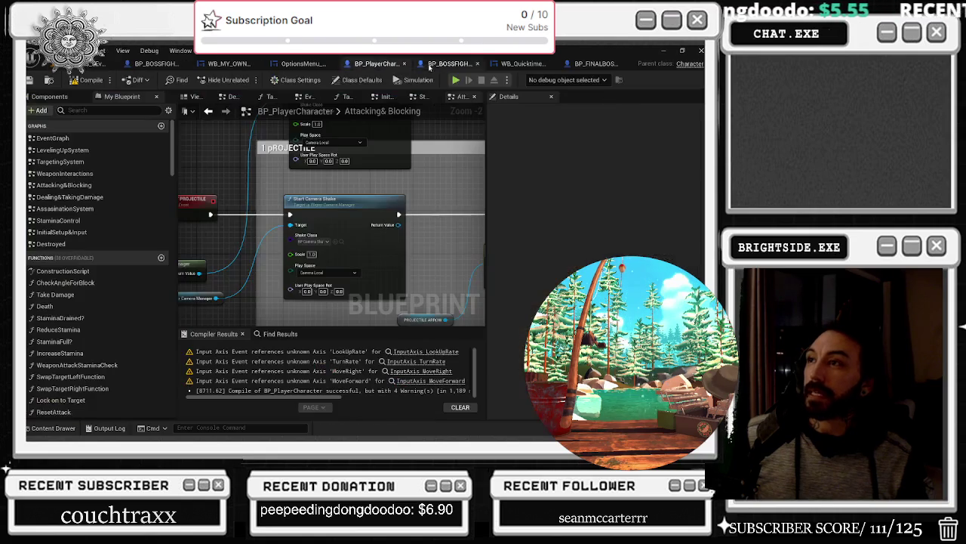
left_click(340, 241)
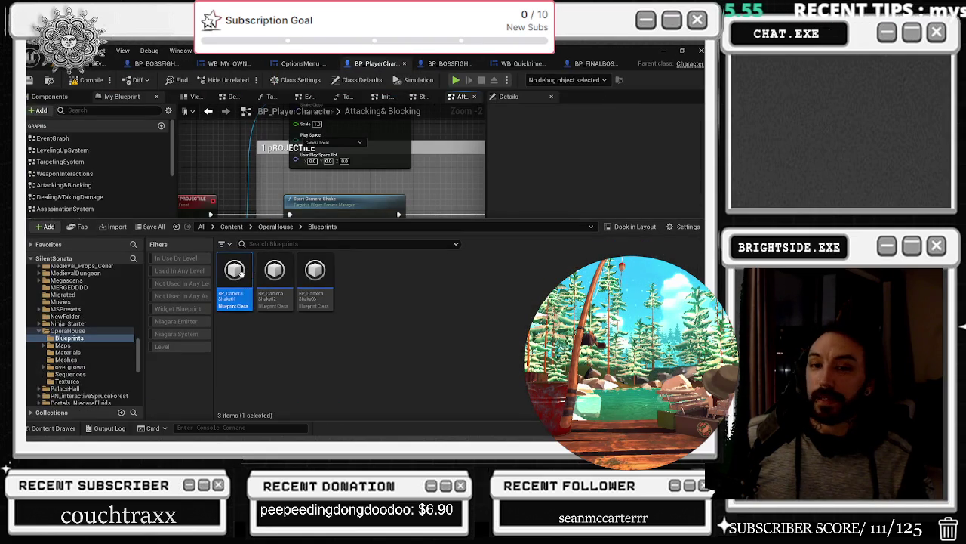
double_click(235, 280)
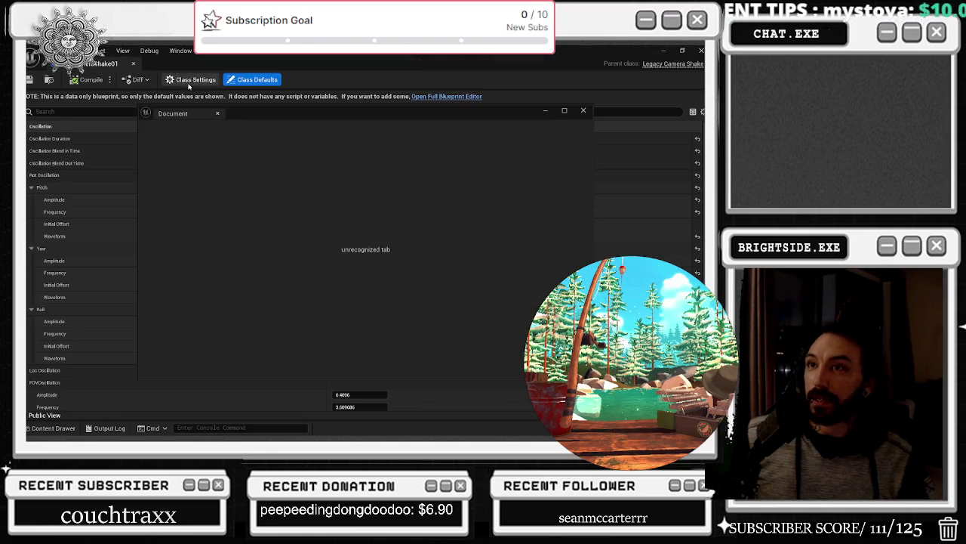
left_click(217, 113)
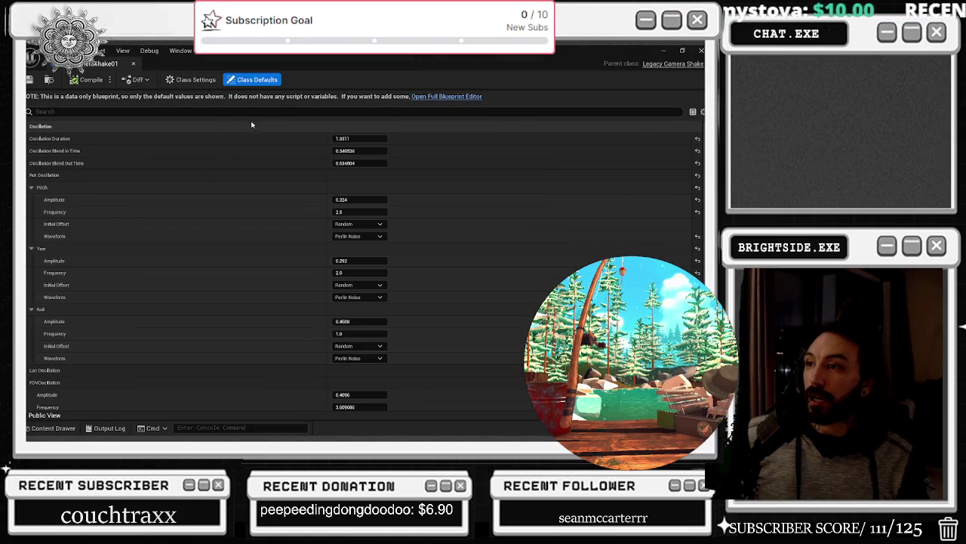
left_click(133, 64)
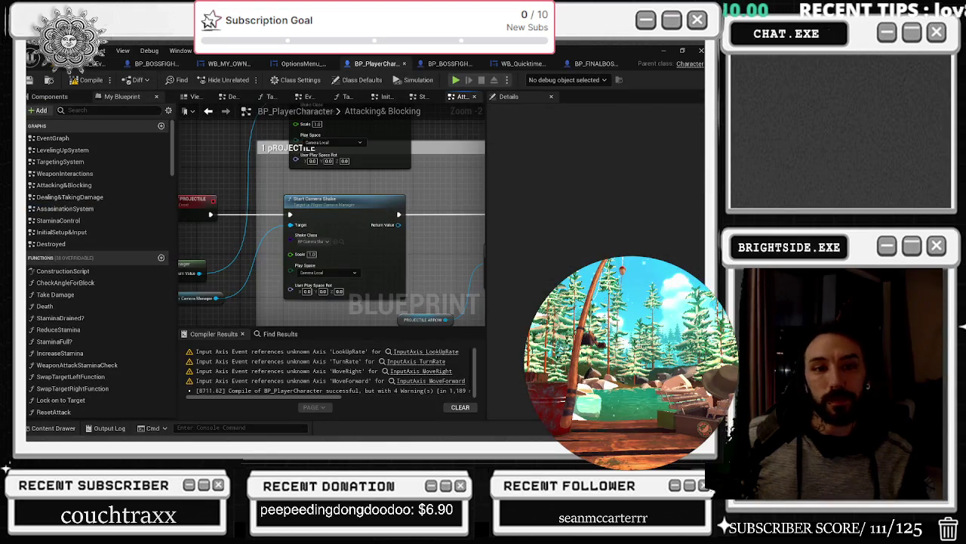
left_click(96, 63)
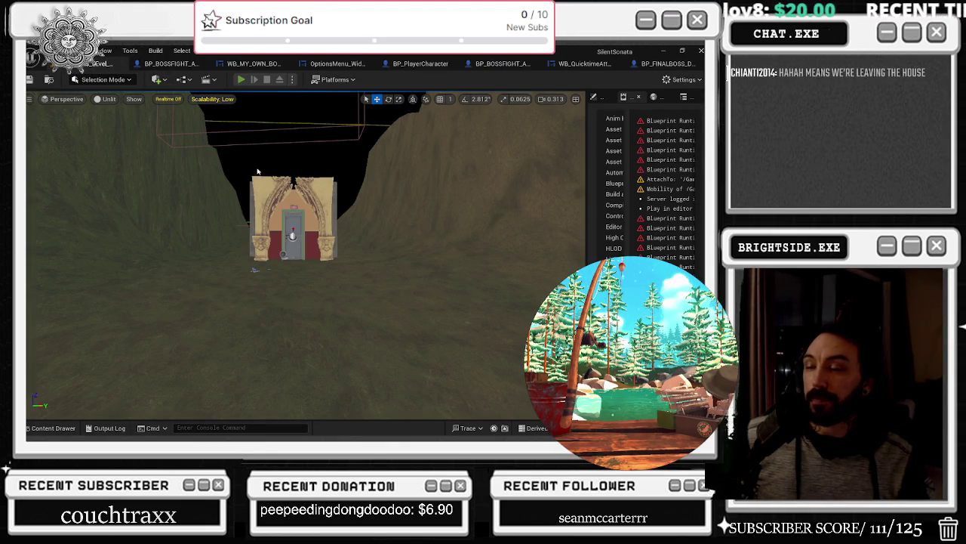
key("alt+p")
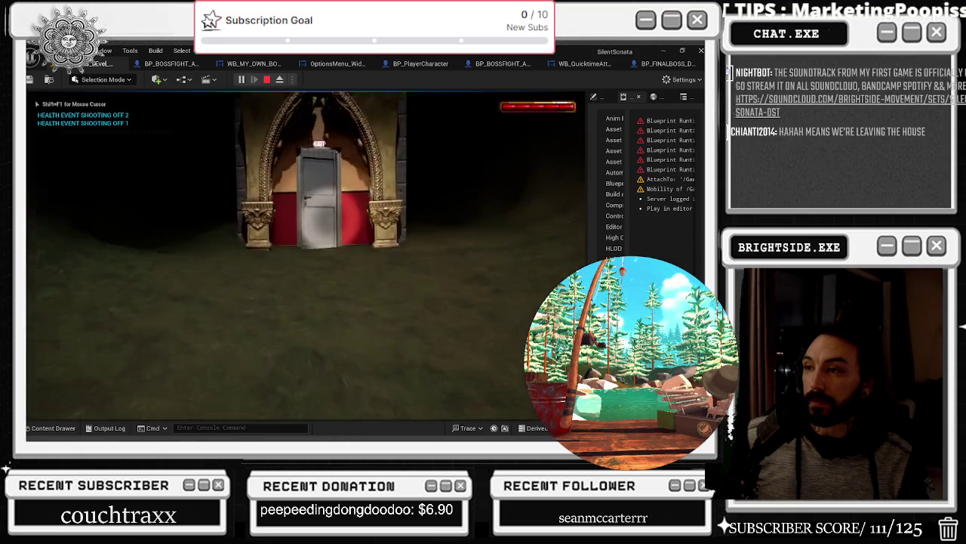
key("shift+F1")
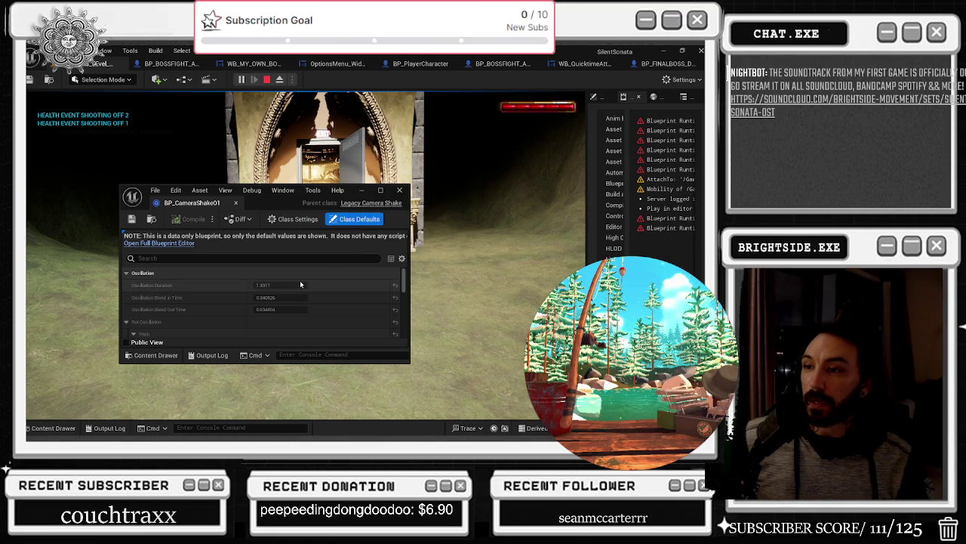
left_click(400, 191)
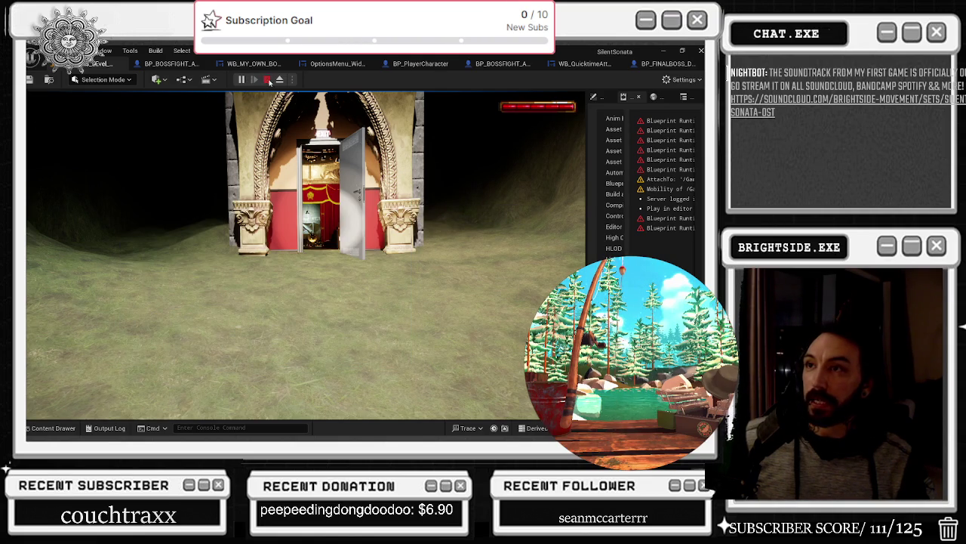
key("Escape")
key("alt+Tab")
key("alt+Tab")
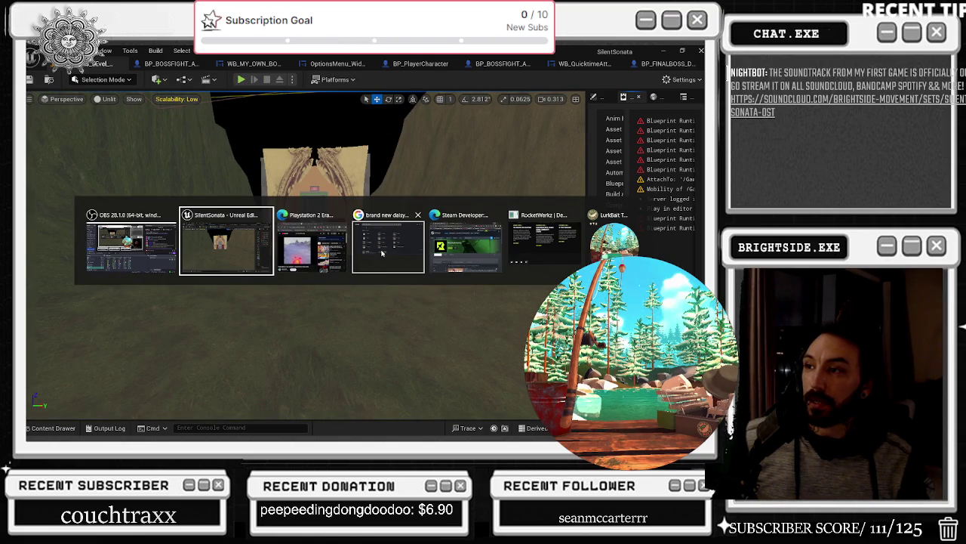
Step: From the BP_FINALBOSS_DANTALION blueprint, open bp_camera_shake_base from the Content Drawer's AI folder
left_click(267, 268)
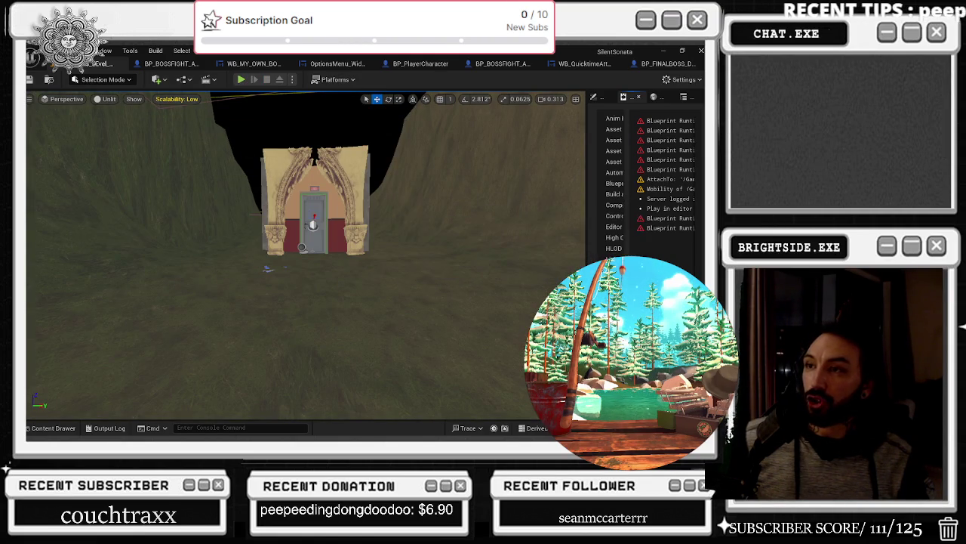
left_click(172, 64)
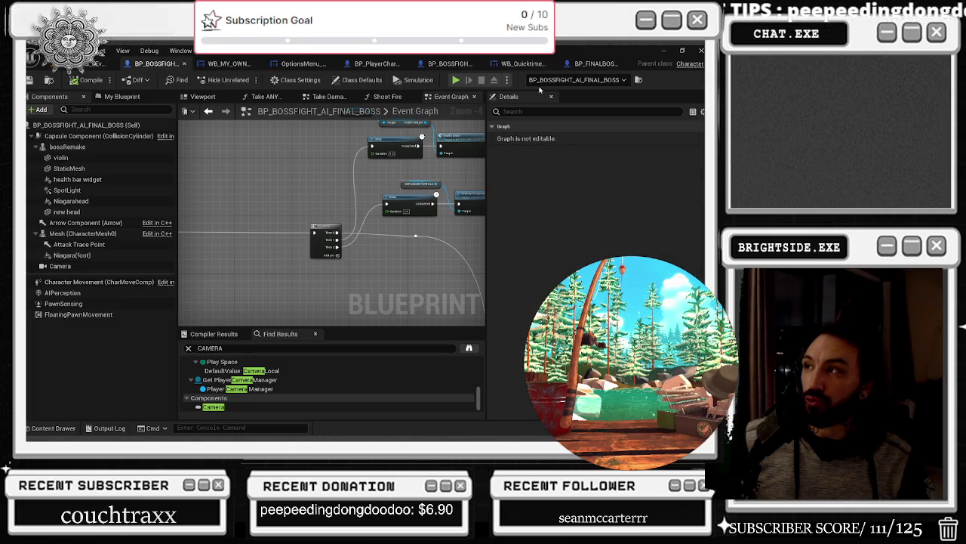
left_click(595, 64)
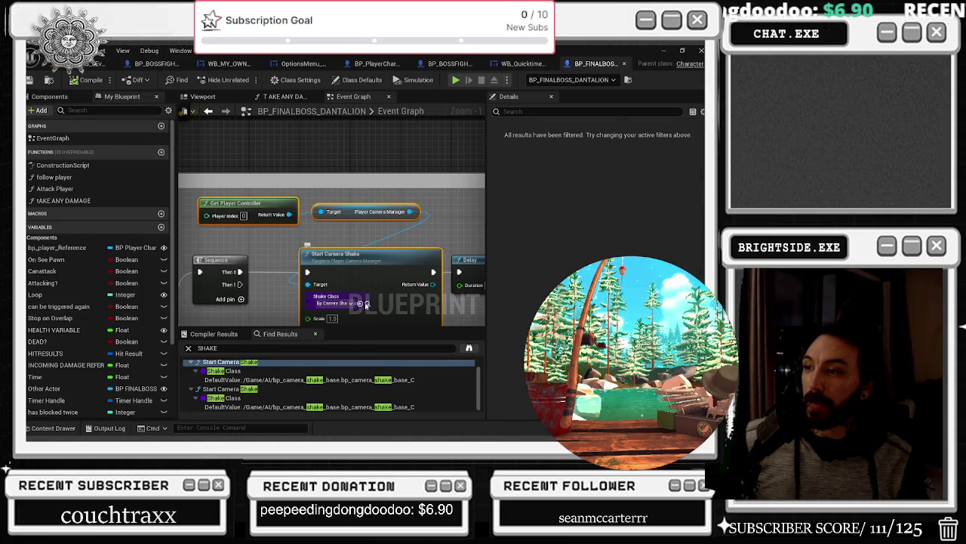
key("ctrl+space")
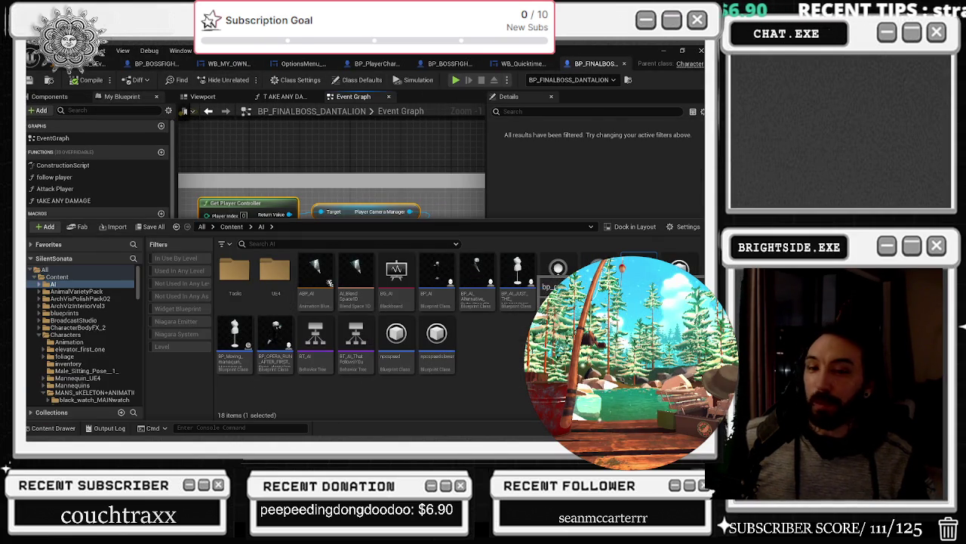
double_click(639, 275)
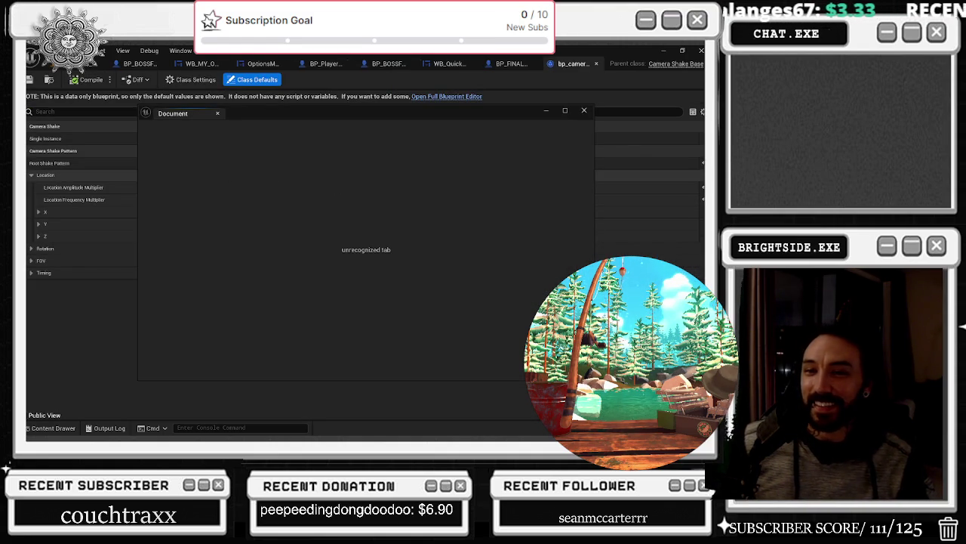
Step: Close the empty Document window, expand the Location X settings, and save bp_camera_shake_base
left_click(217, 114)
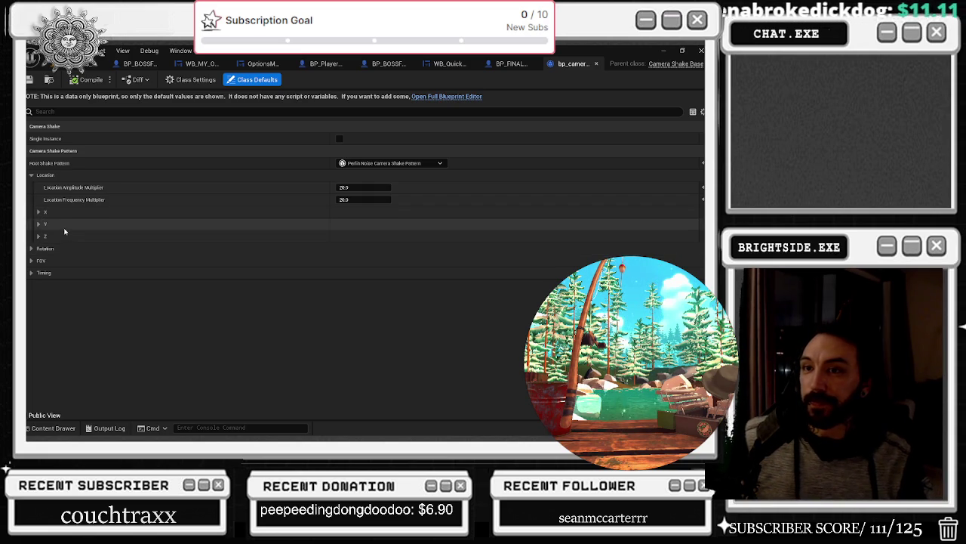
left_click(39, 212)
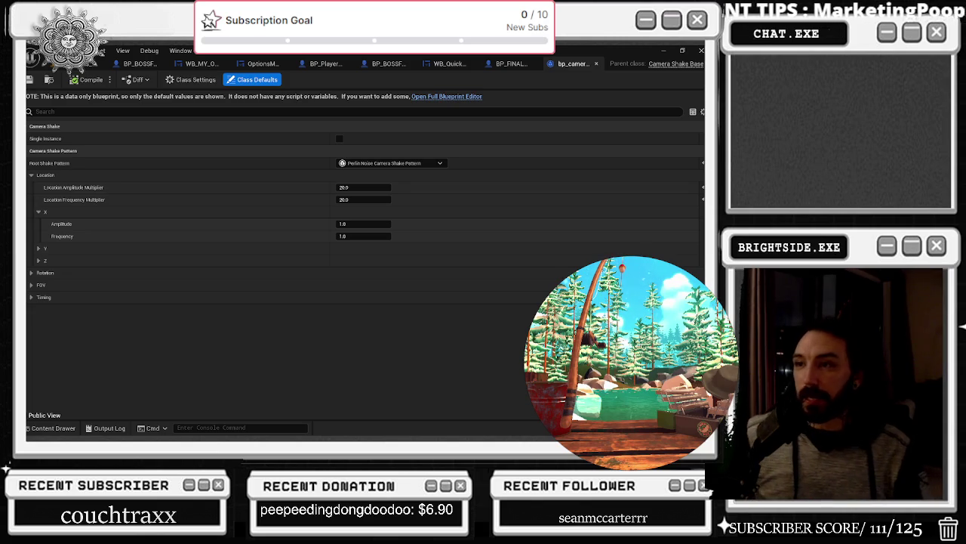
key("ctrl+s")
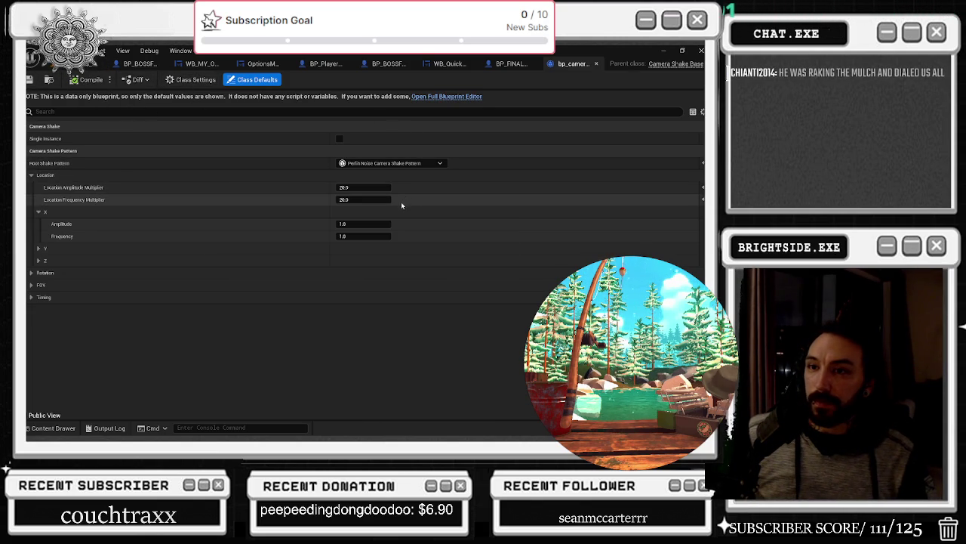
Step: Expand the Timing, FOV, Location and Rotation sections to reveal their amplitude and frequency fields
left_click(30, 297)
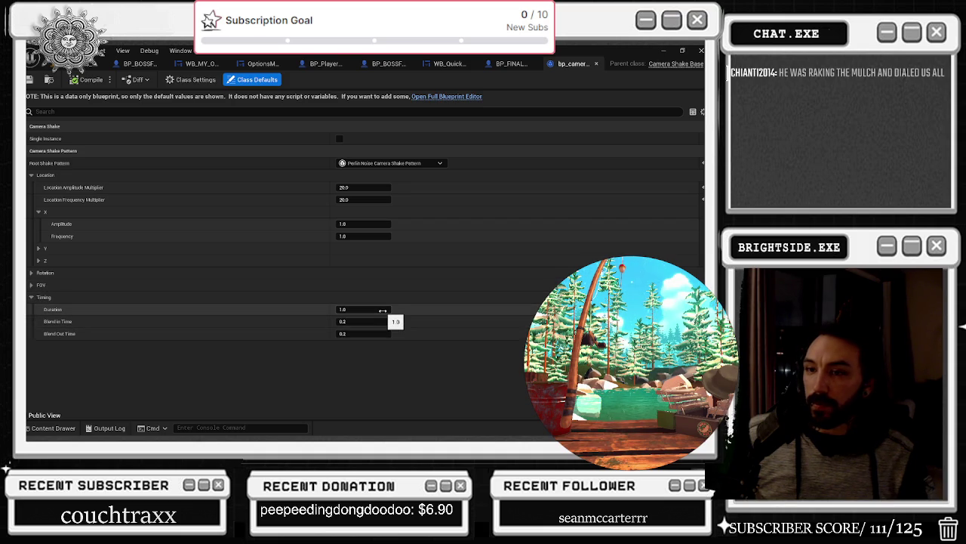
left_click(65, 285)
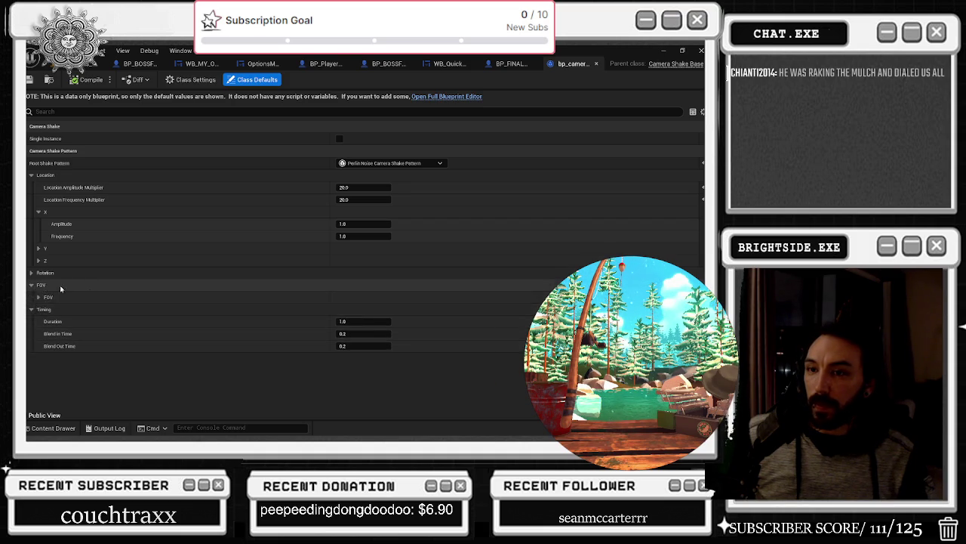
left_click(64, 298)
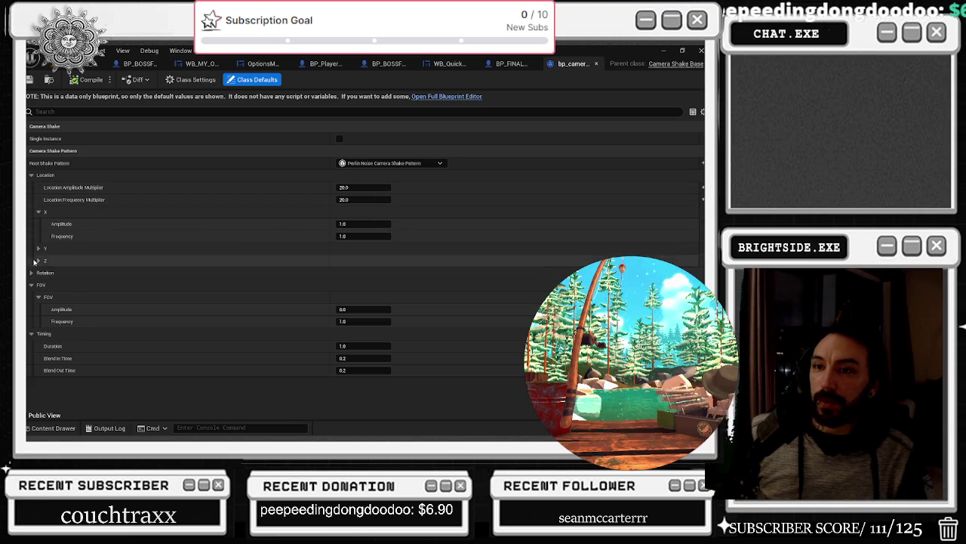
left_click(38, 247)
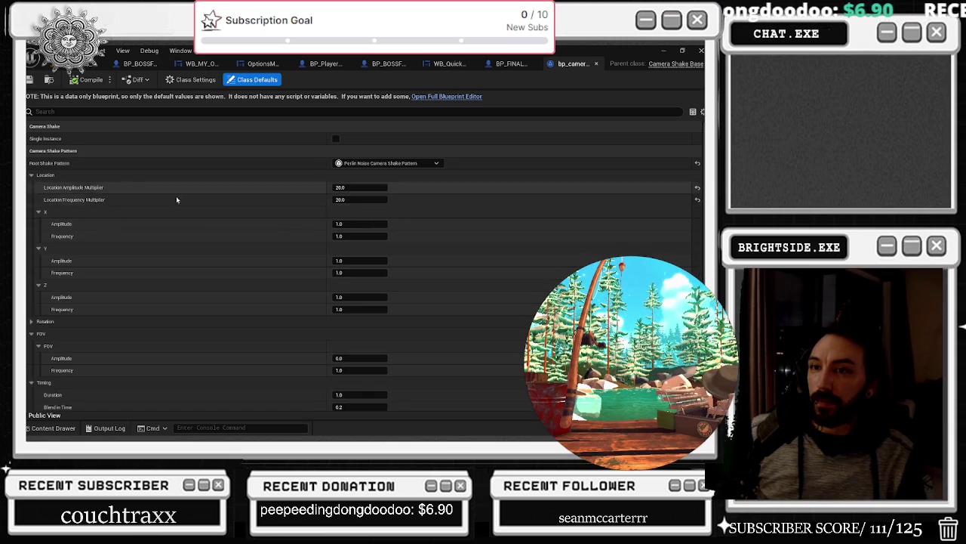
left_click(63, 170)
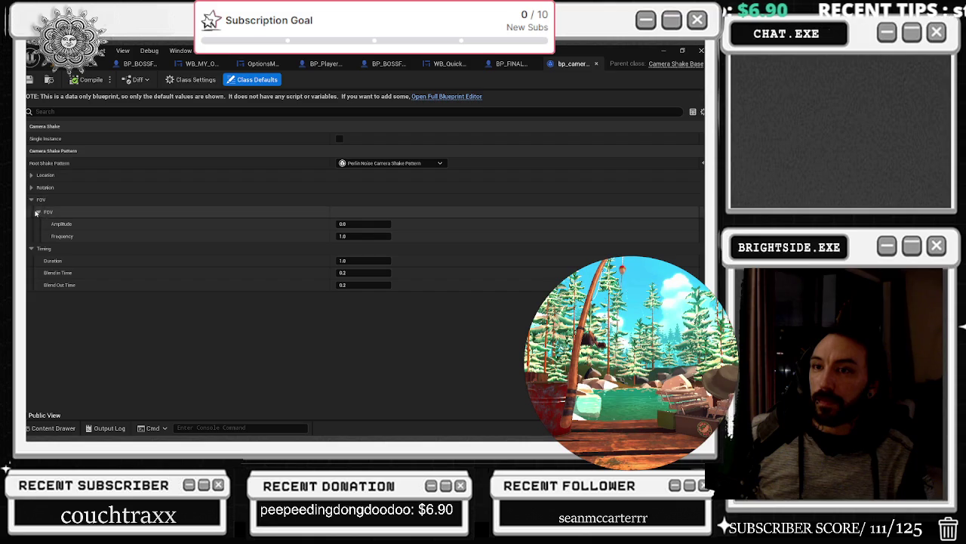
left_click(31, 187)
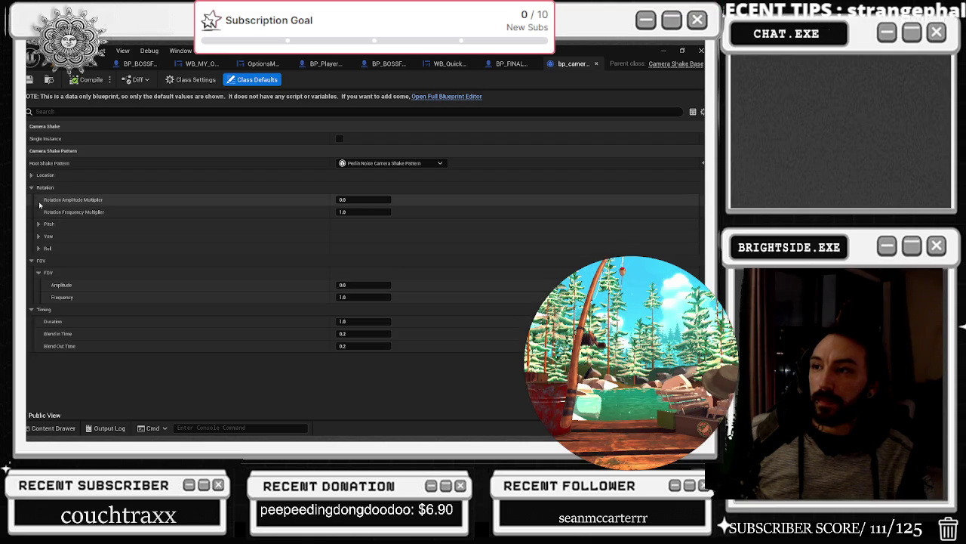
left_click(38, 224)
left_click(41, 176)
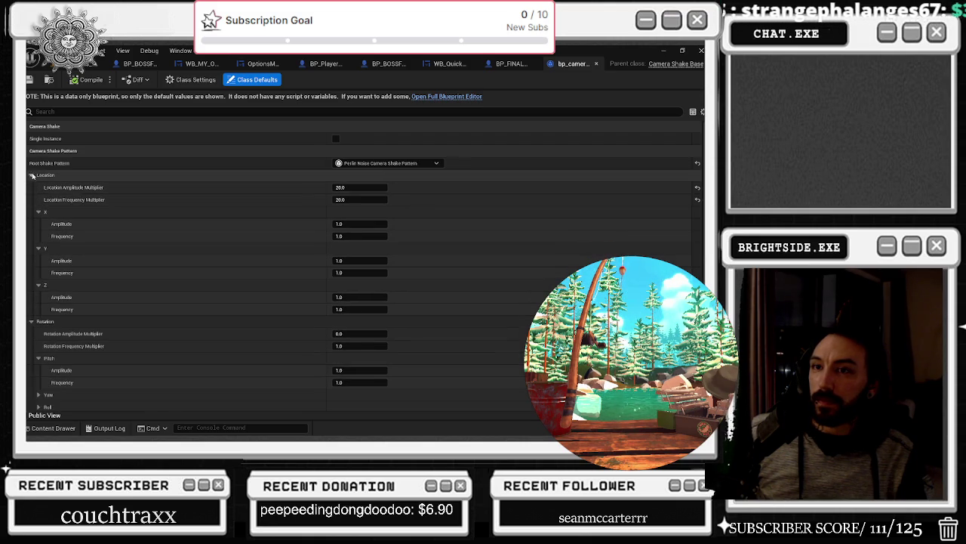
Step: Raise Location Y amplitude to about 1.19, Z and Yaw to about 1.10, then open Save Content
left_click_drag(355, 260, 372, 261)
left_click_drag(355, 297, 362, 297)
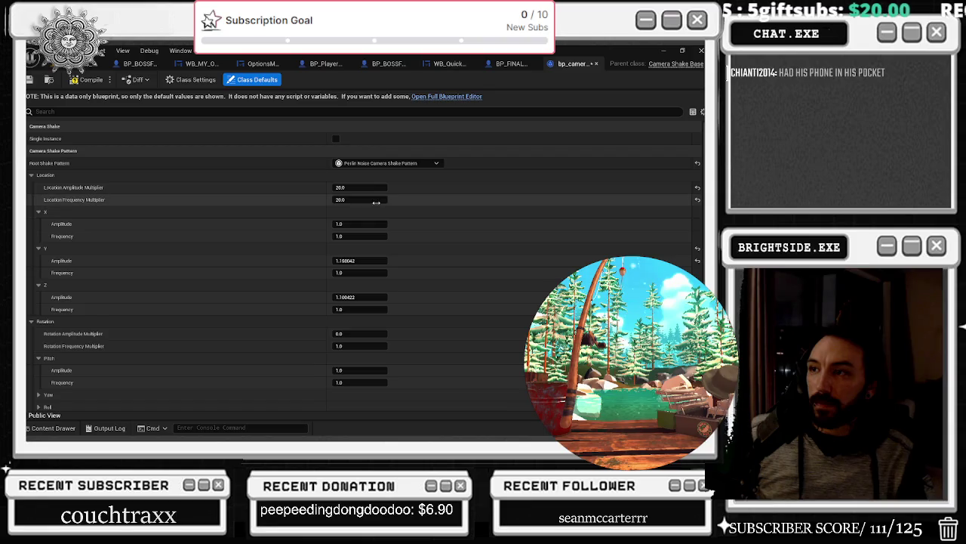
scroll(431, 268, "down", 5)
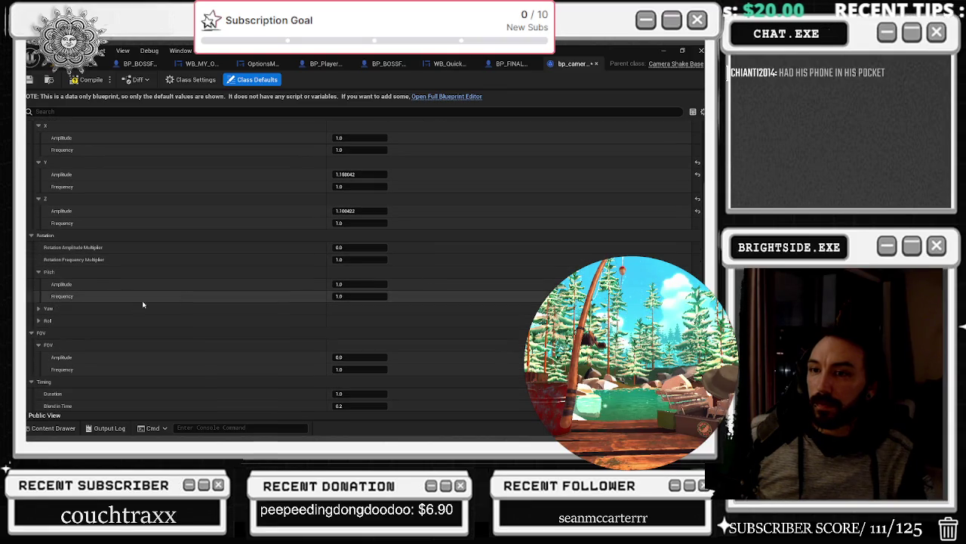
left_click(81, 309)
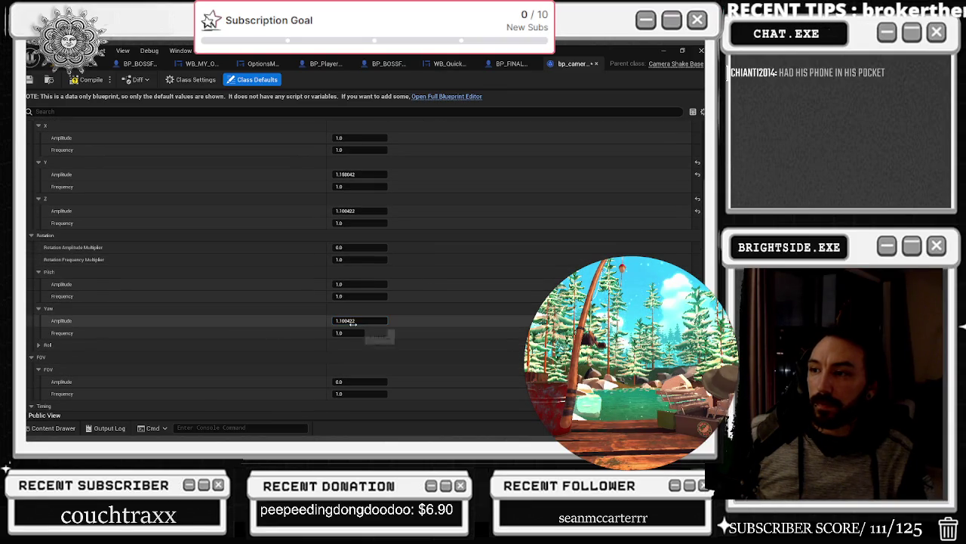
scroll(216, 306, "down", 2)
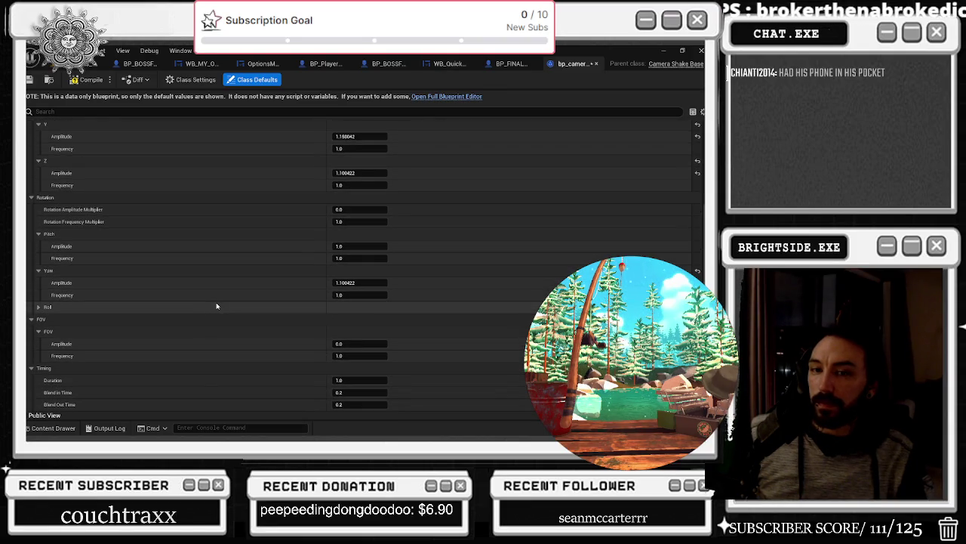
key("ctrl+shift+s")
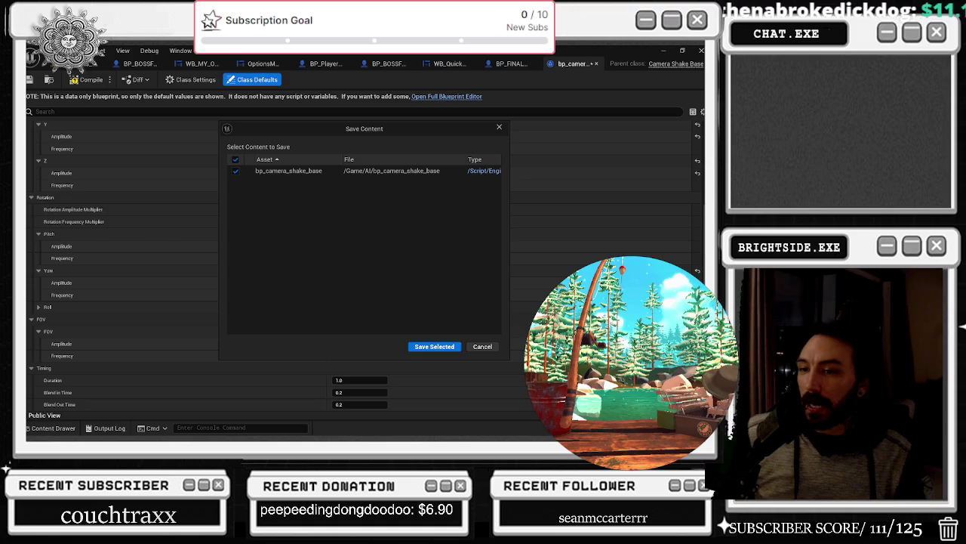
Step: Save and compile bp_camera_shake_base, then save all modified assets and the map
left_click(430, 346)
left_click(98, 64)
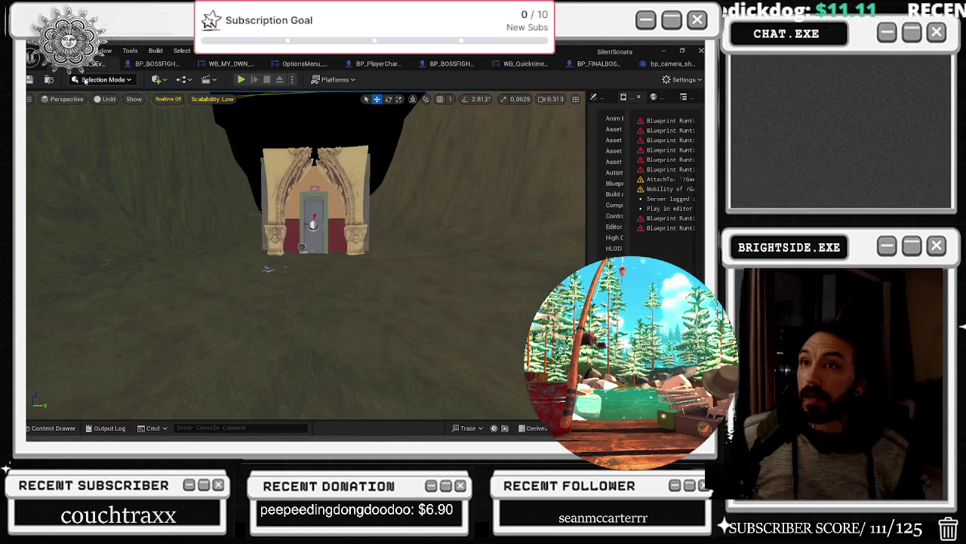
left_click(671, 64)
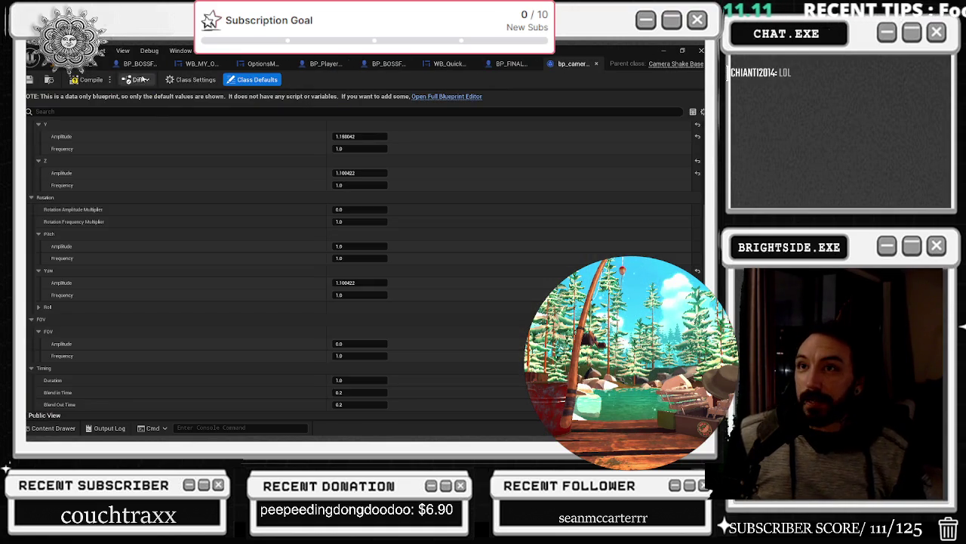
left_click(72, 80)
left_click(97, 63)
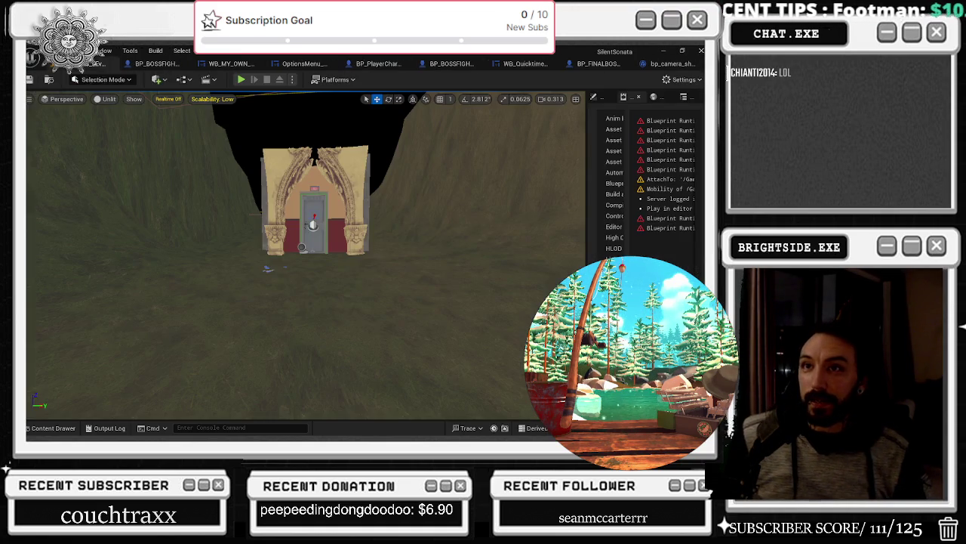
key("ctrl+s")
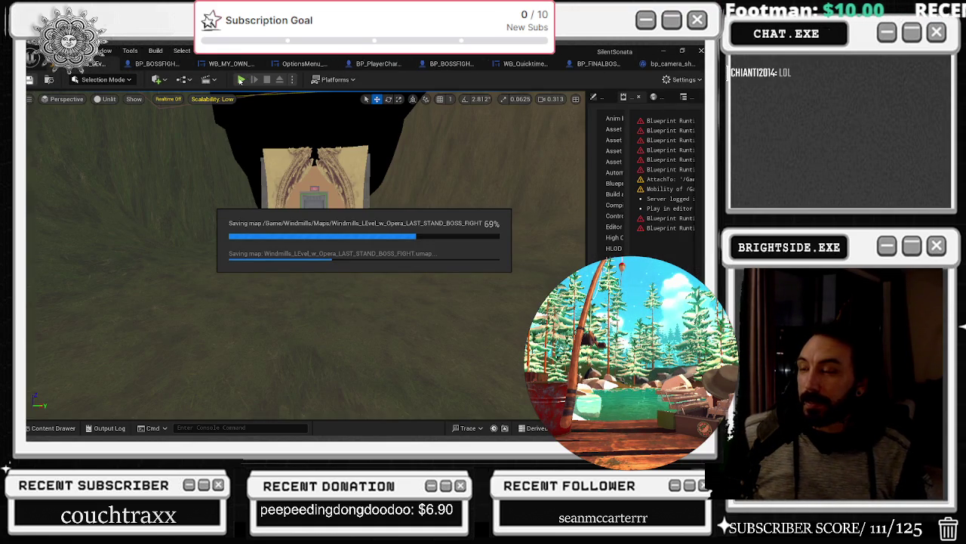
Step: Playtest the level, playing violin notes and walking through the doorway into the theater
left_click(239, 81)
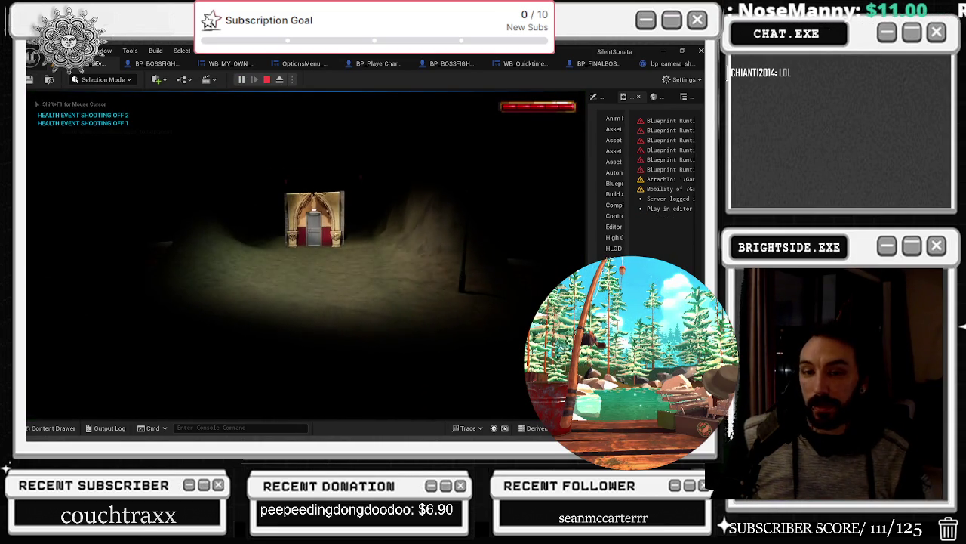
key("w")
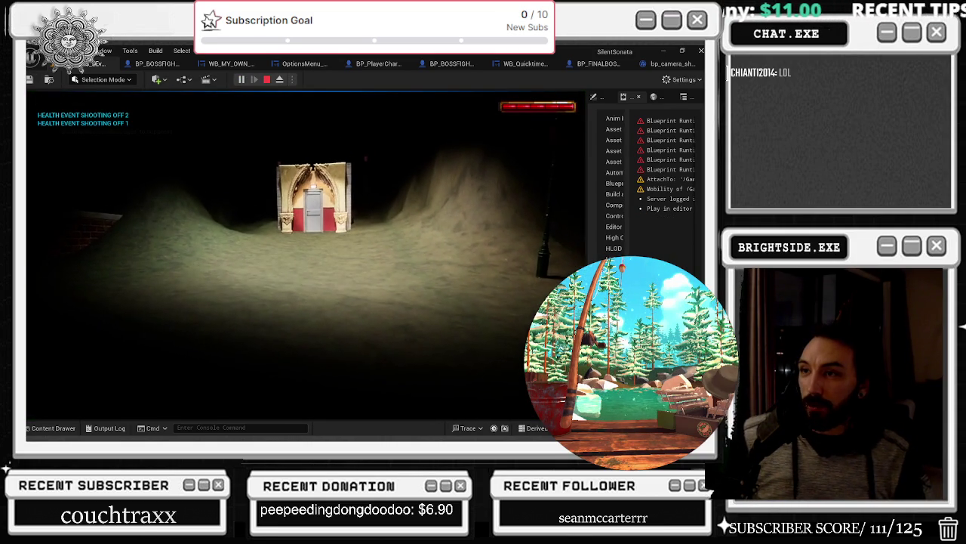
key("e")
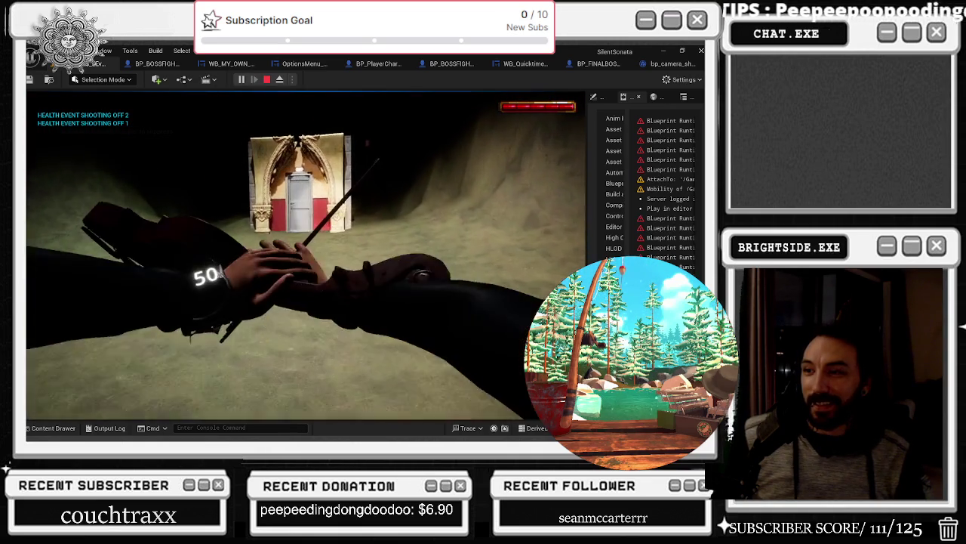
key("w")
key("e")
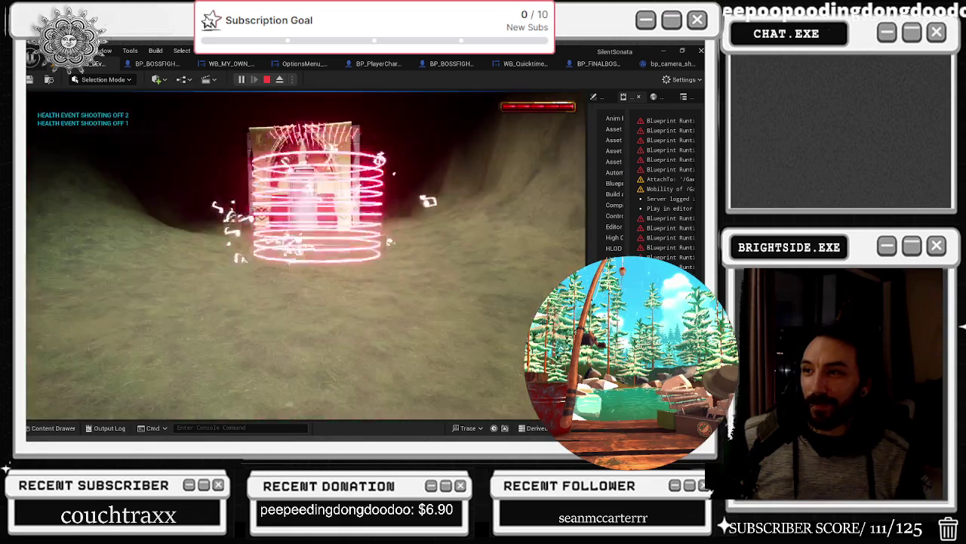
key("e")
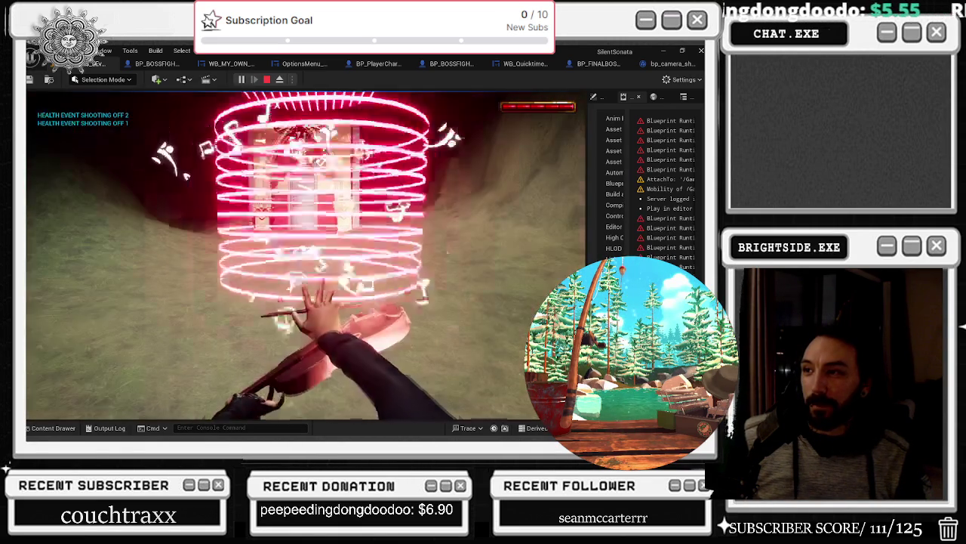
key("w")
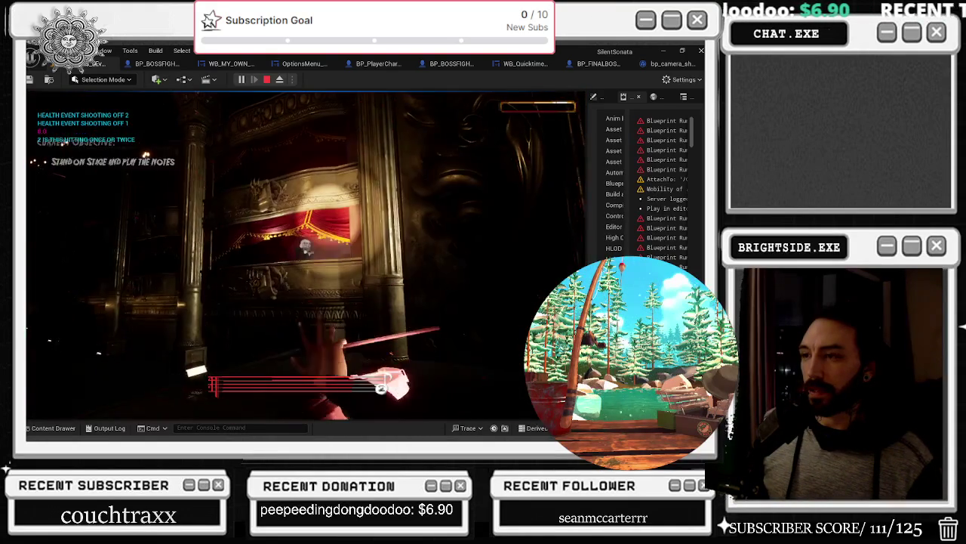
Step: Stop the play session once the theater's stage objective has appeared
key("Escape")
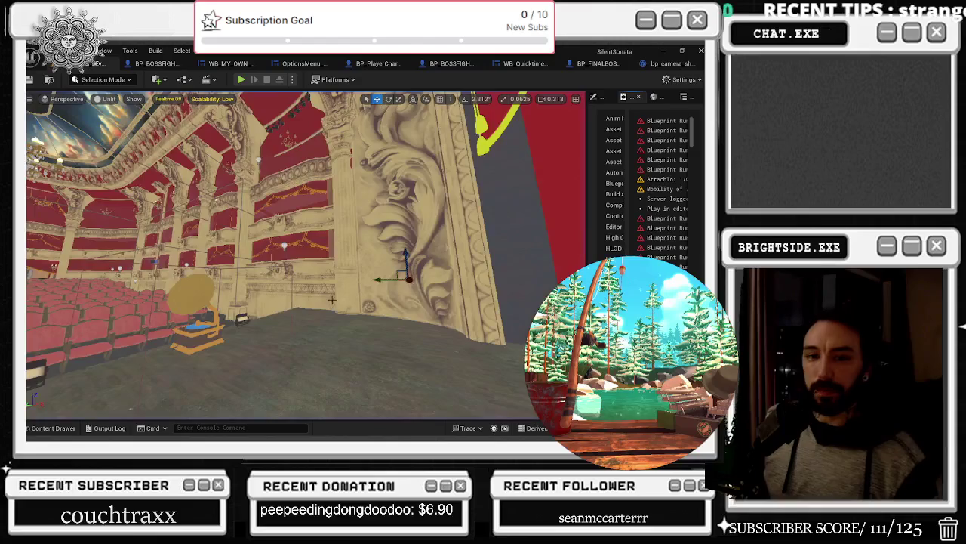
Step: Stop the play session and open the BP_BOSSFIGHT_AI_FINAL_BOSS Shoot Fire function graph
left_click(157, 63)
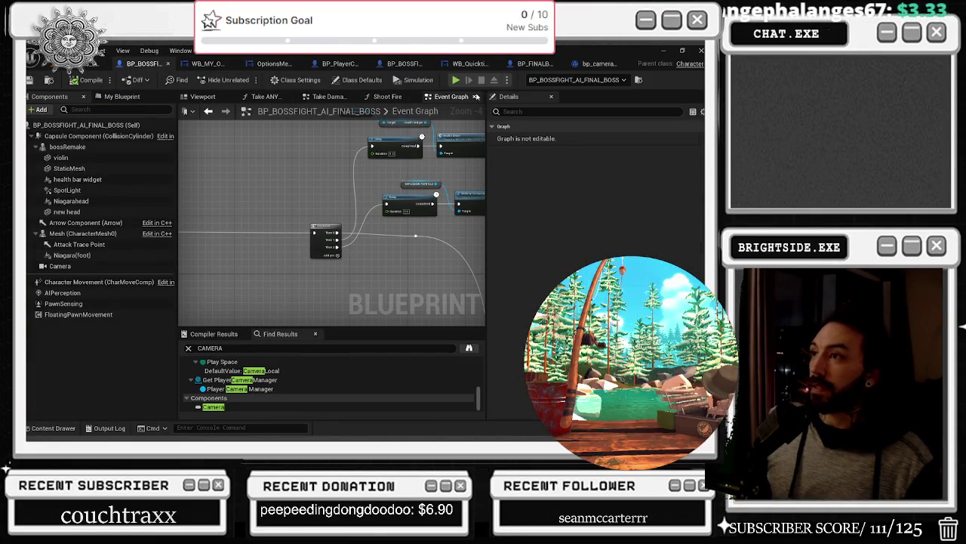
left_click(411, 98)
mouse_move(399, 177)
left_mouse_down()
mouse_move(413, 222)
mouse_move(401, 211)
left_mouse_up()
scroll(408, 207, "down", 1)
Step: Rearrange the SpawnActor, Cast and Get Actor Location nodes, then bring Suggest Projectile Velocity into view
left_click_drag(438, 242, 404, 240)
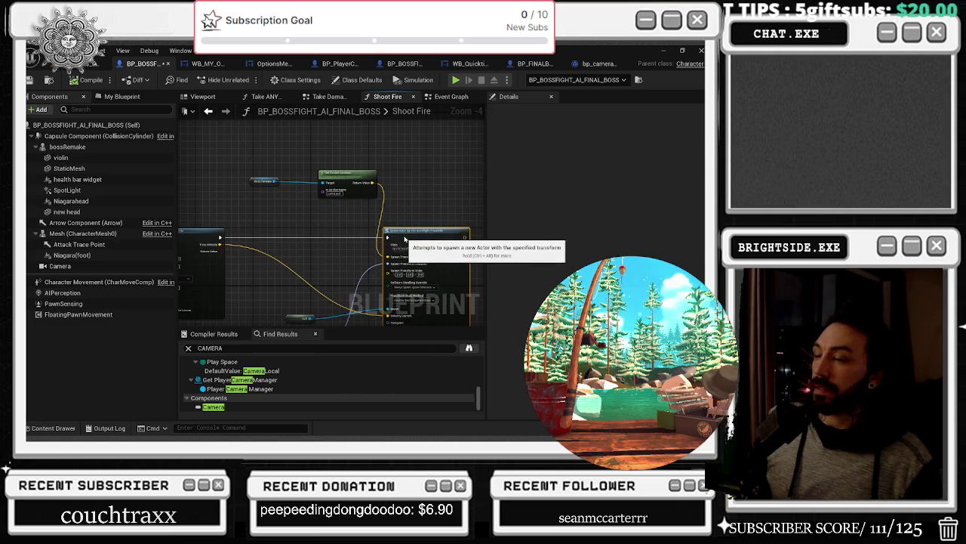
mouse_move(393, 151)
left_mouse_down()
mouse_move(242, 208)
mouse_move(342, 158)
mouse_move(332, 181)
left_mouse_up()
left_click_drag(237, 193, 273, 221)
left_click(334, 235)
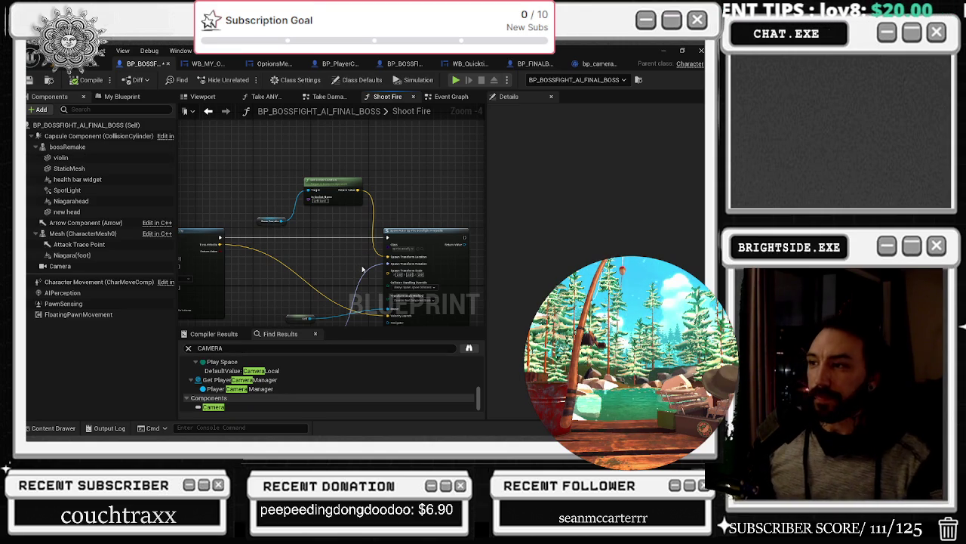
mouse_move(353, 262)
left_mouse_down()
mouse_move(330, 236)
mouse_move(423, 225)
mouse_move(409, 227)
mouse_move(420, 157)
left_mouse_up()
Step: Add a reroute point on the yellow wire and tidy the Get Actor Location, Get Unit Direction and Get Socket Location nodes
double_click(324, 230)
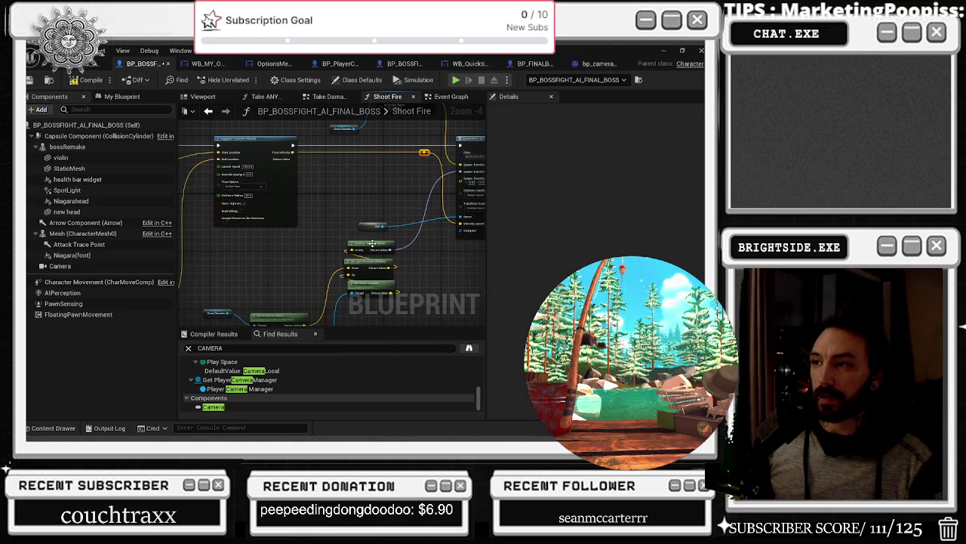
mouse_move(370, 226)
left_mouse_down()
mouse_move(412, 212)
mouse_move(407, 171)
left_mouse_up()
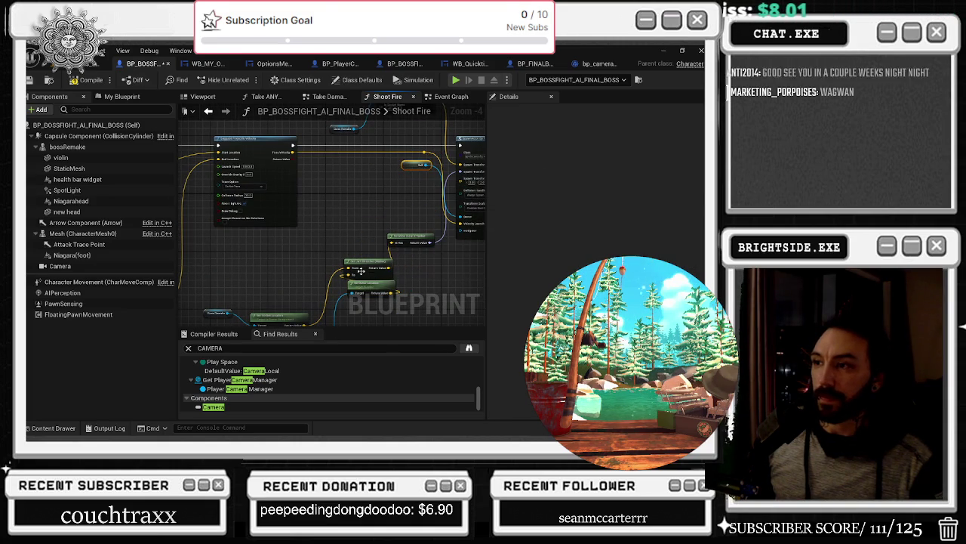
left_click(360, 294)
left_click_drag(360, 294, 350, 308)
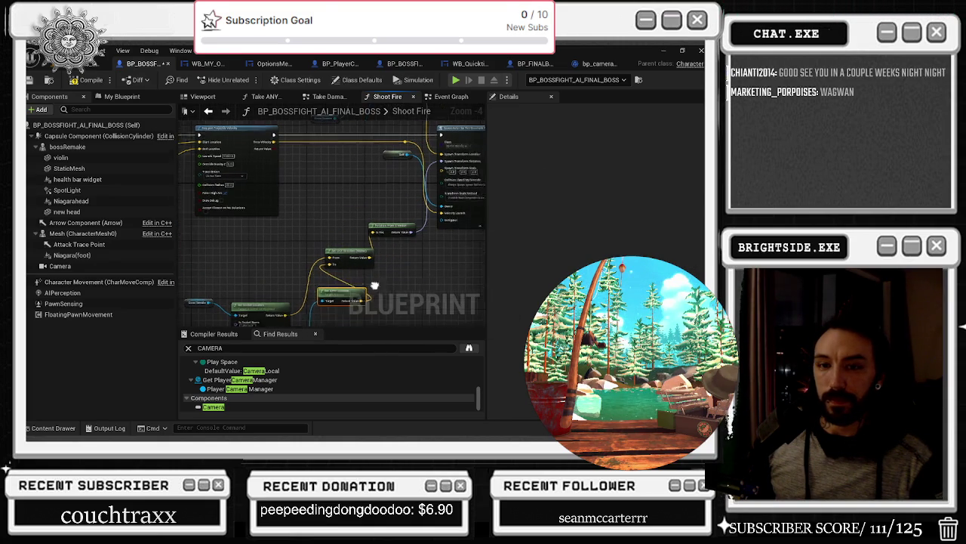
left_click(333, 246)
mouse_move(347, 246)
left_mouse_down()
mouse_move(394, 272)
mouse_move(432, 204)
left_mouse_up()
left_click(285, 217)
left_click_drag(285, 217, 284, 198)
left_click(217, 228)
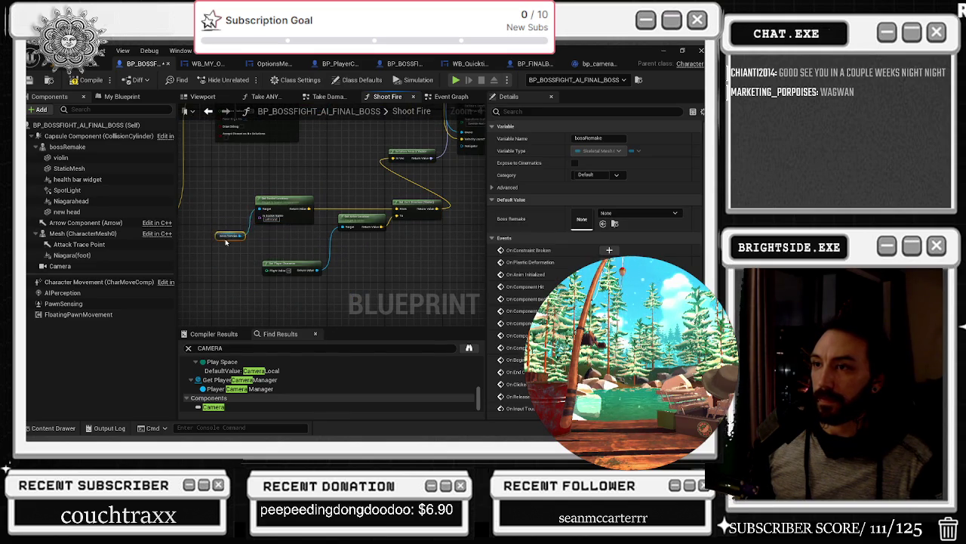
Step: From the content drawer, open the bp_fire_bossfight_projectile blueprint
mouse_move(415, 153)
left_mouse_down()
mouse_move(332, 227)
mouse_move(345, 249)
mouse_move(300, 273)
left_mouse_up()
left_click_drag(385, 193, 373, 217)
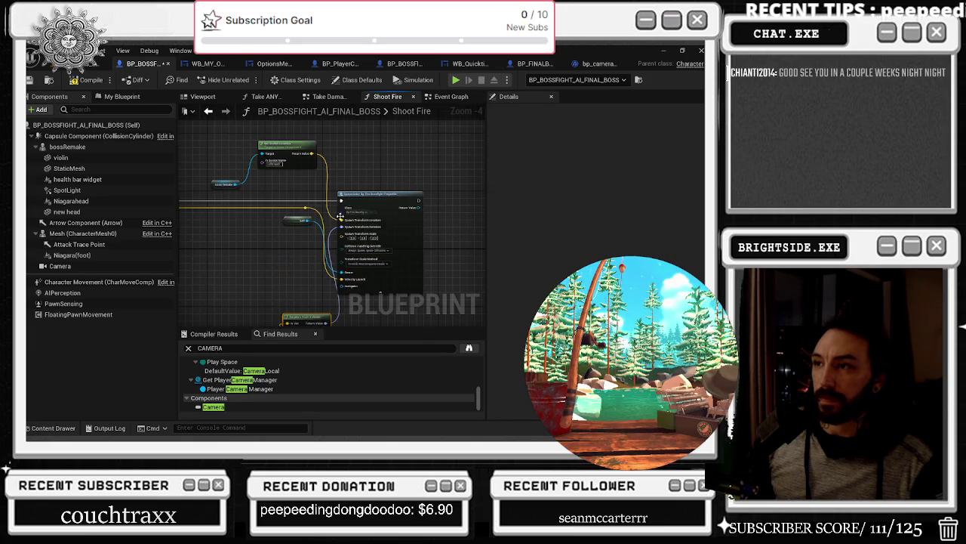
key("ctrl+space")
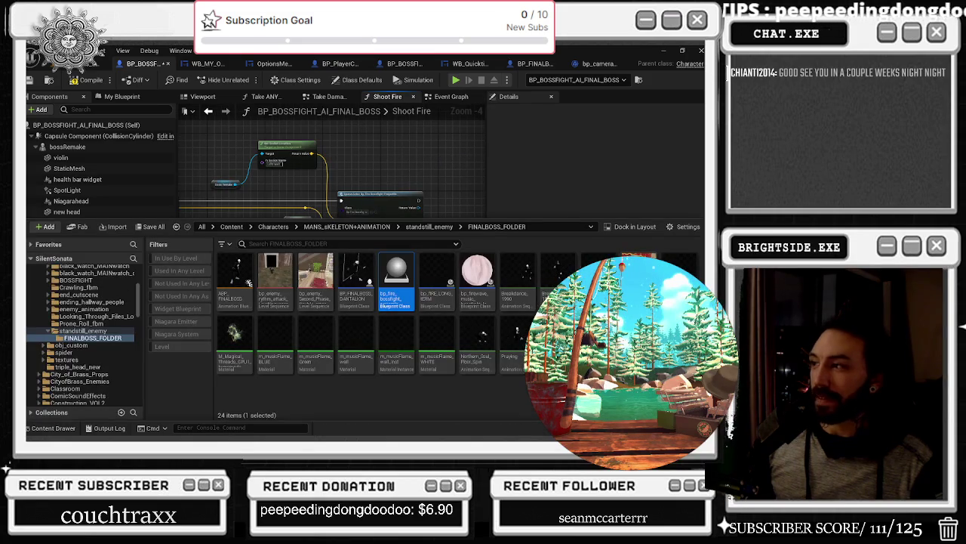
double_click(396, 275)
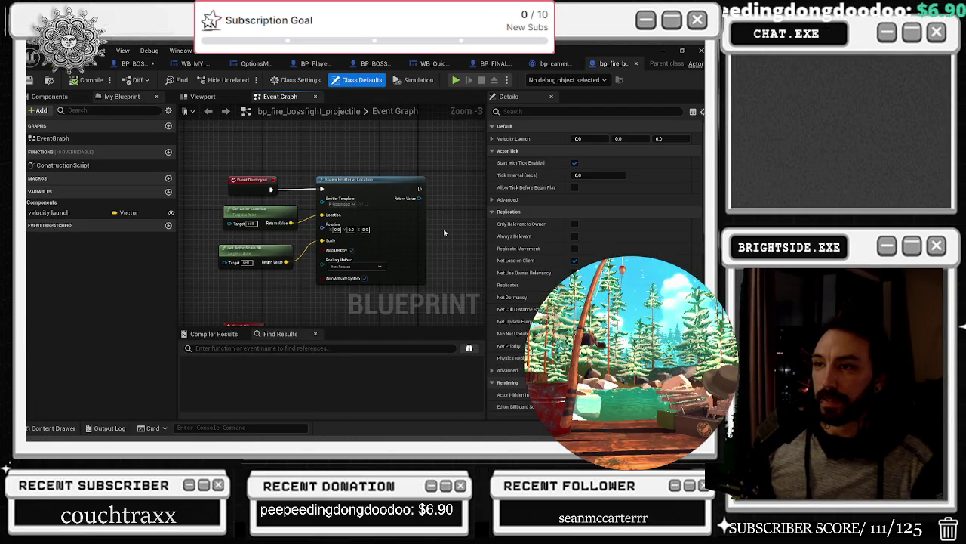
Step: Inspect the Niagara component and the Spawn Emitter particle template, then close Cascade
left_click(49, 96)
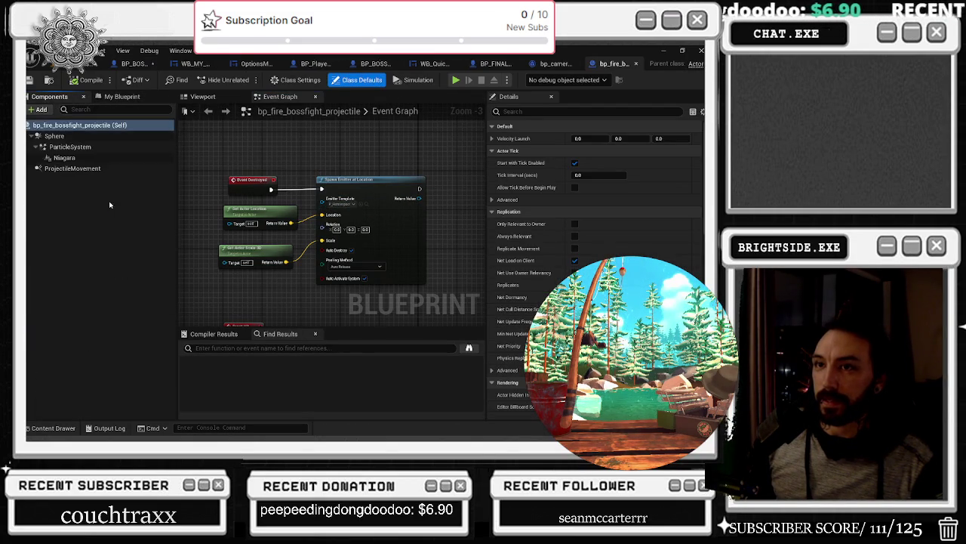
left_click(68, 157)
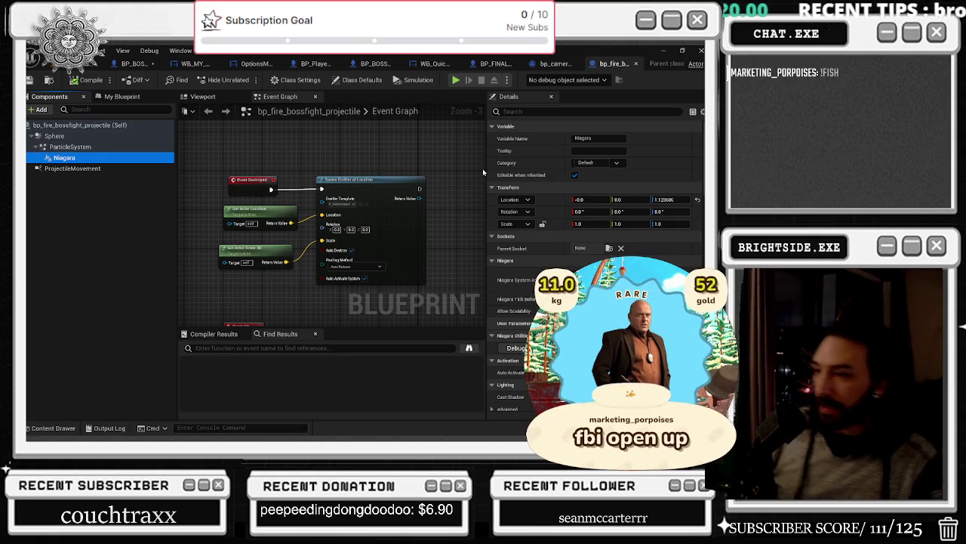
left_click(367, 205)
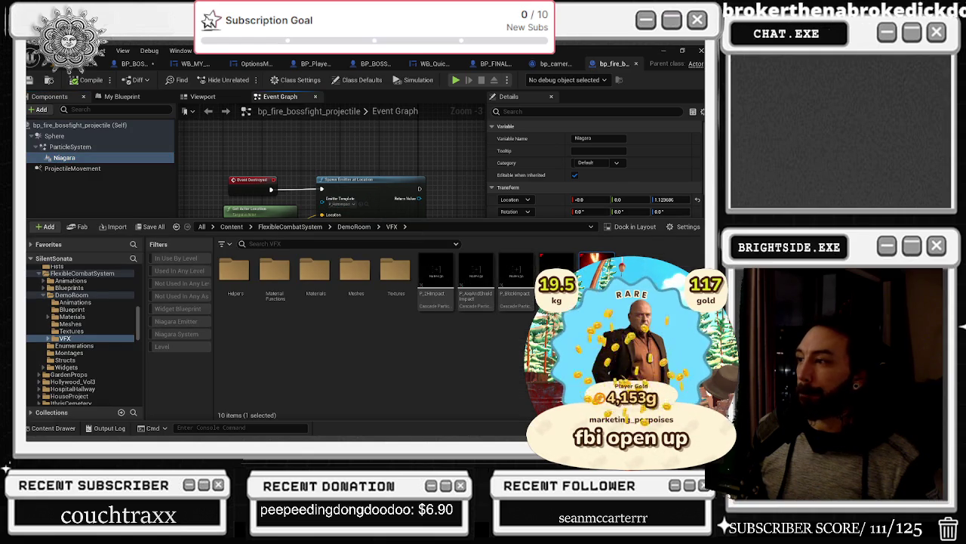
double_click(596, 275)
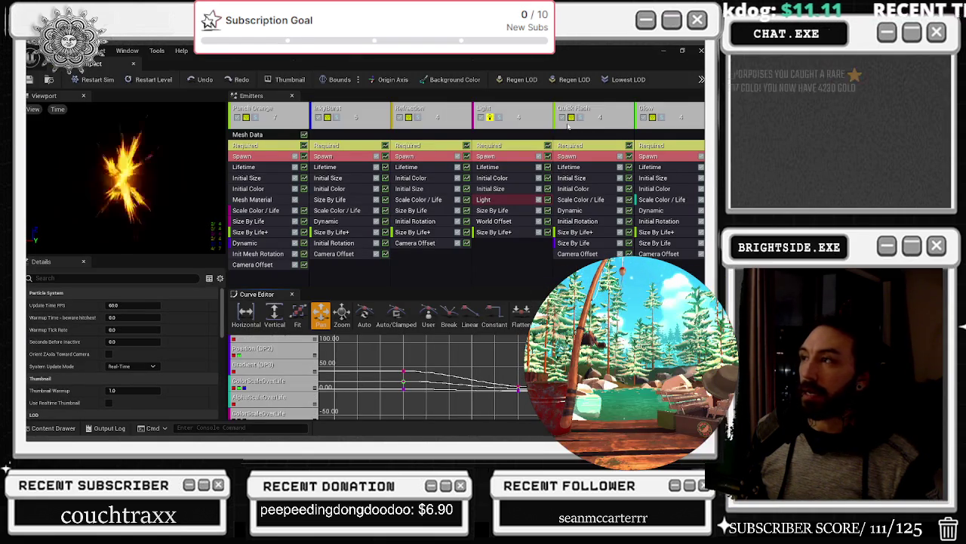
left_click(132, 64)
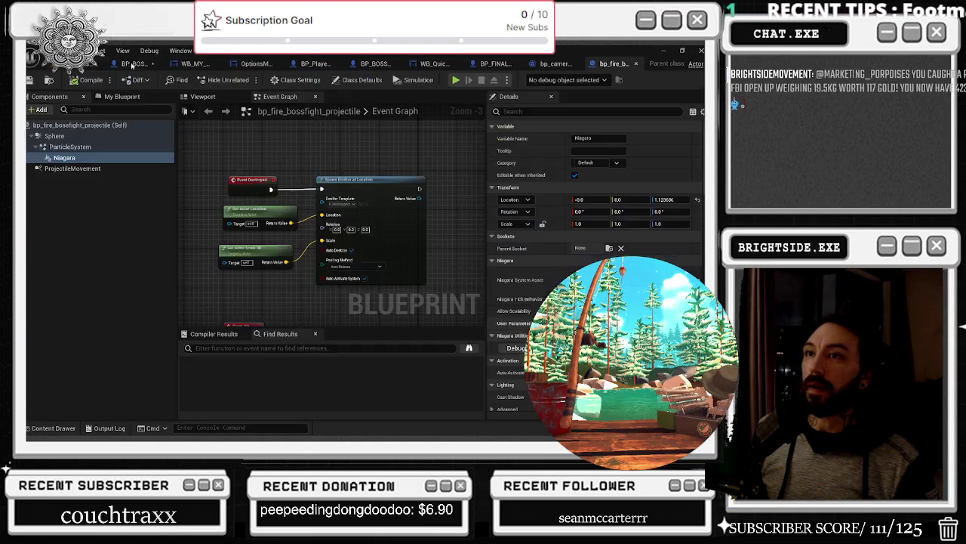
Step: Place a Niagara component getter node in the projectile's event graph
left_click(70, 146)
left_click(64, 157)
left_click_drag(361, 211, 314, 201)
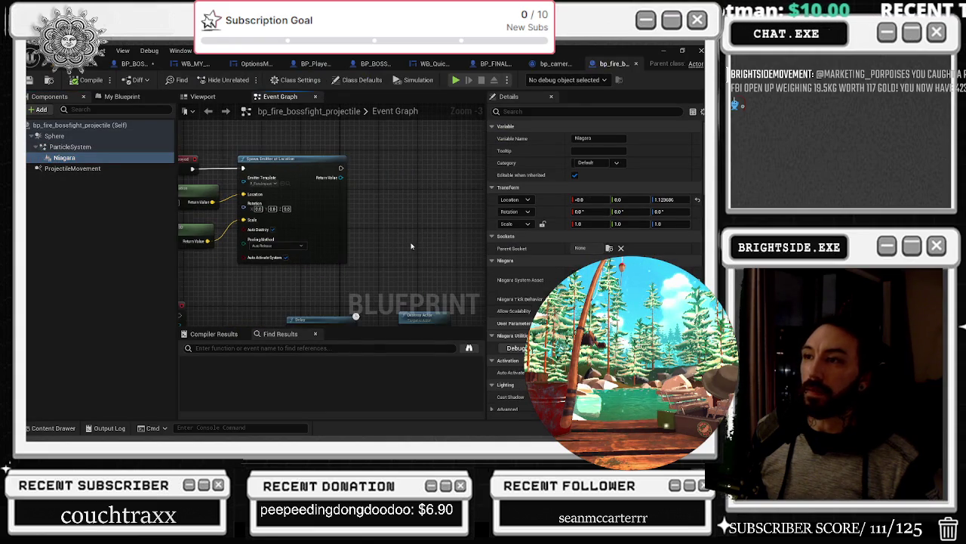
mouse_move(80, 163)
left_mouse_down()
mouse_move(417, 243)
mouse_move(363, 130)
mouse_move(355, 151)
left_mouse_up()
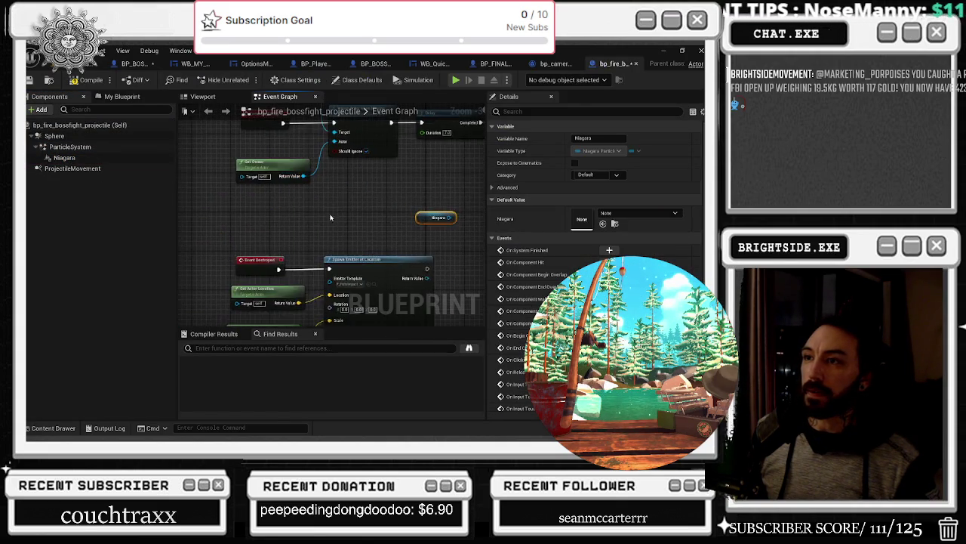
left_click_drag(269, 246, 311, 256)
left_click_drag(270, 293, 490, 229)
mouse_move(472, 260)
left_mouse_down()
mouse_move(351, 240)
mouse_move(232, 153)
mouse_move(341, 142)
mouse_move(201, 185)
left_mouse_up()
Step: Create a Boolean variable named SHOULD HAVE ROCKS and drop its getter into the graph
left_click(122, 97)
left_click(168, 192)
type("SHOULD HAVE ROCK")
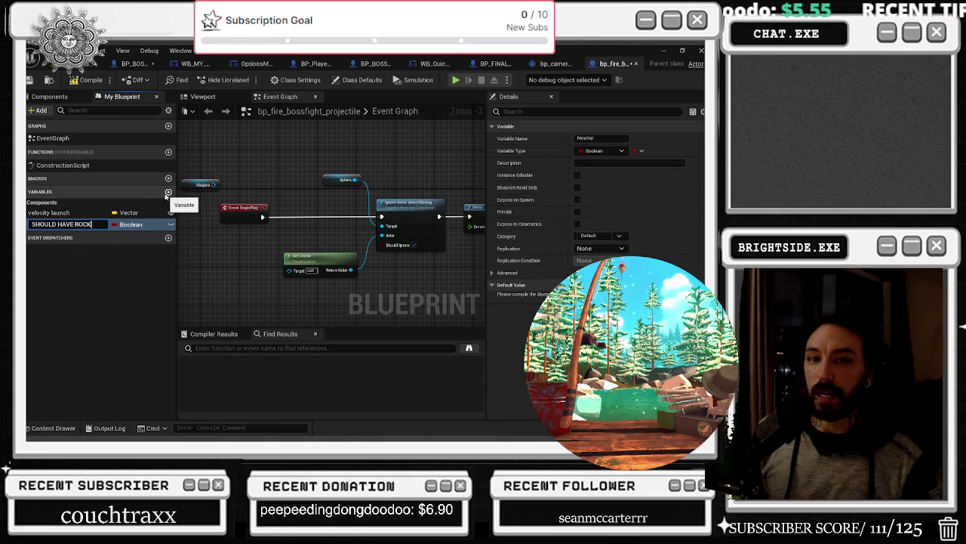
type("S")
key("Return")
mouse_move(61, 224)
left_mouse_down()
mouse_move(261, 251)
mouse_move(216, 257)
left_mouse_up()
Step: Add a Sequence node after BeginPlay and start a node search from SHOULD HAVE ROCKS
left_click(288, 207)
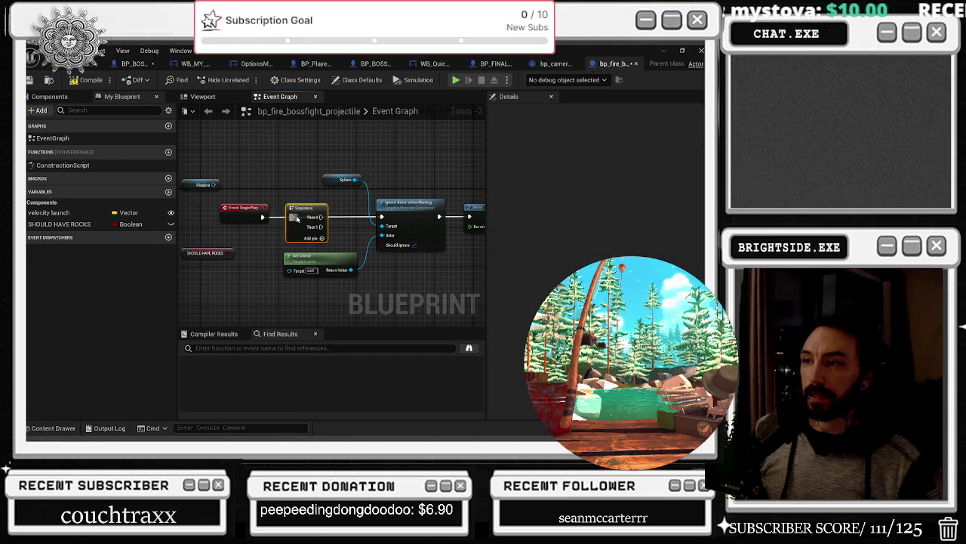
left_click_drag(261, 217, 293, 218)
left_click_drag(208, 253, 252, 302)
mouse_move(318, 247)
left_mouse_down()
mouse_move(313, 147)
mouse_move(303, 155)
left_mouse_up()
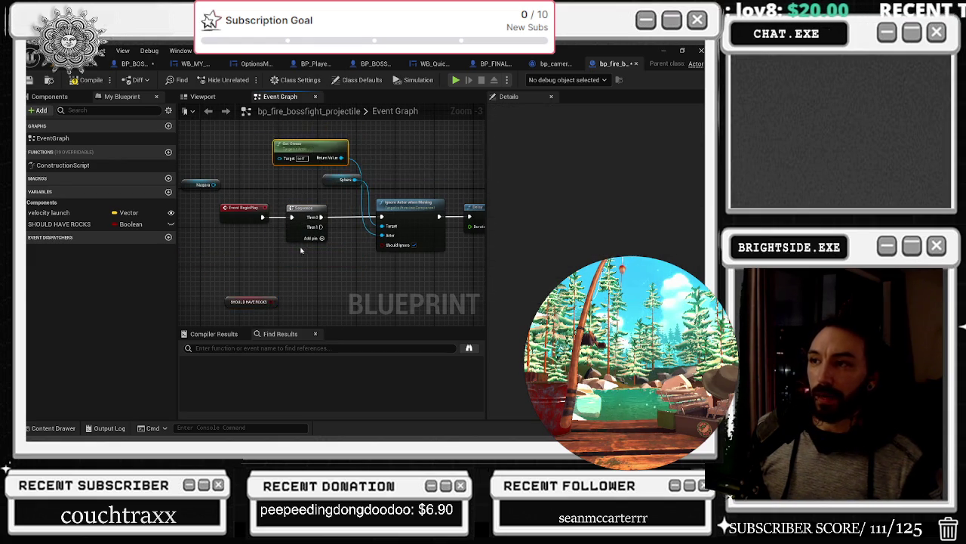
left_click_drag(243, 197, 272, 182)
type("DEST")
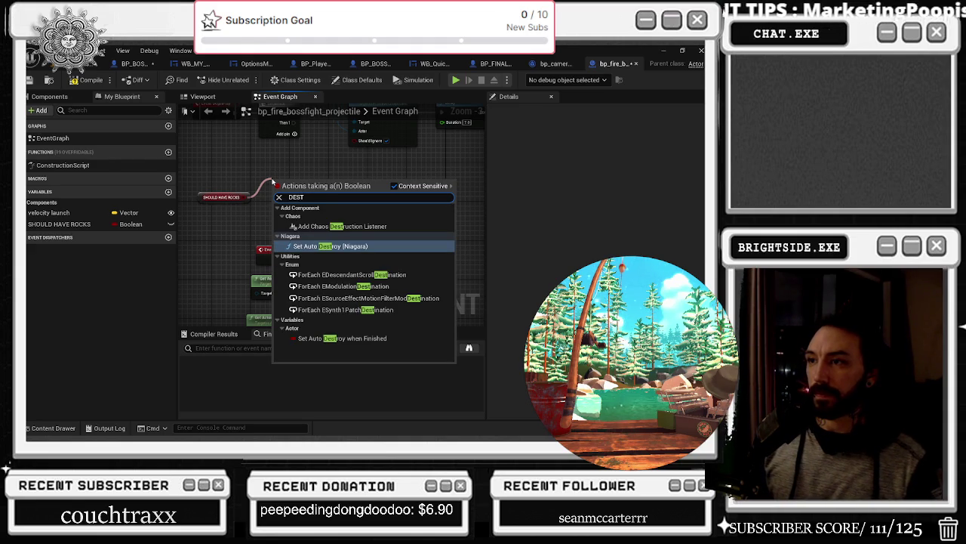
type("R")
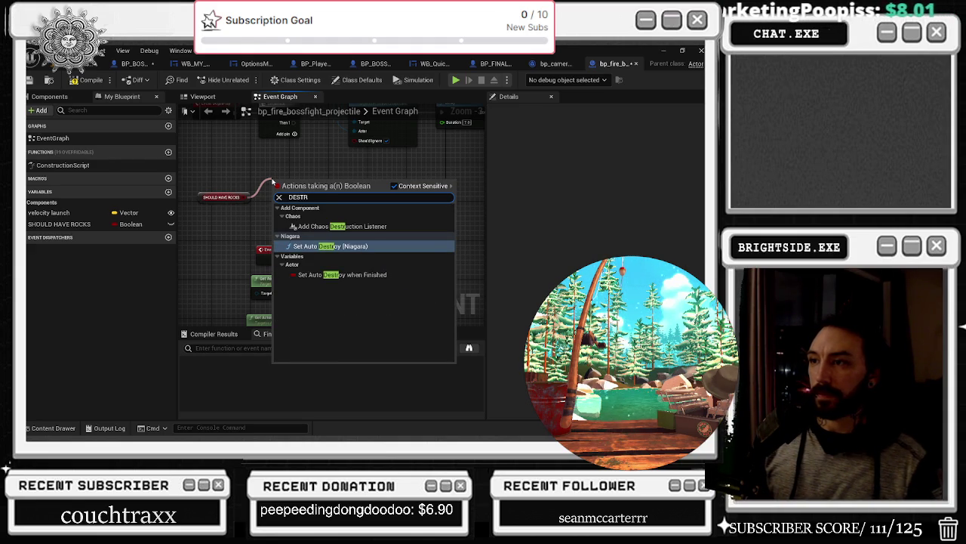
Step: Add a Niagara Set Auto Activate node and run it from the Sequence's Then 1 output
key("BackSpace")
key("BackSpace")
key("BackSpace")
type("AUTO ACI")
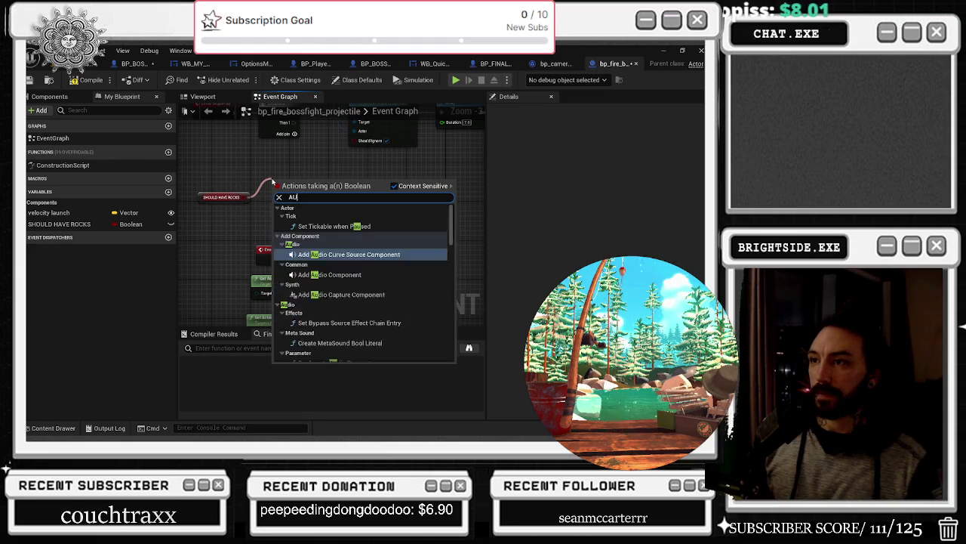
key("BackSpace")
key("BackSpace")
key("BackSpace")
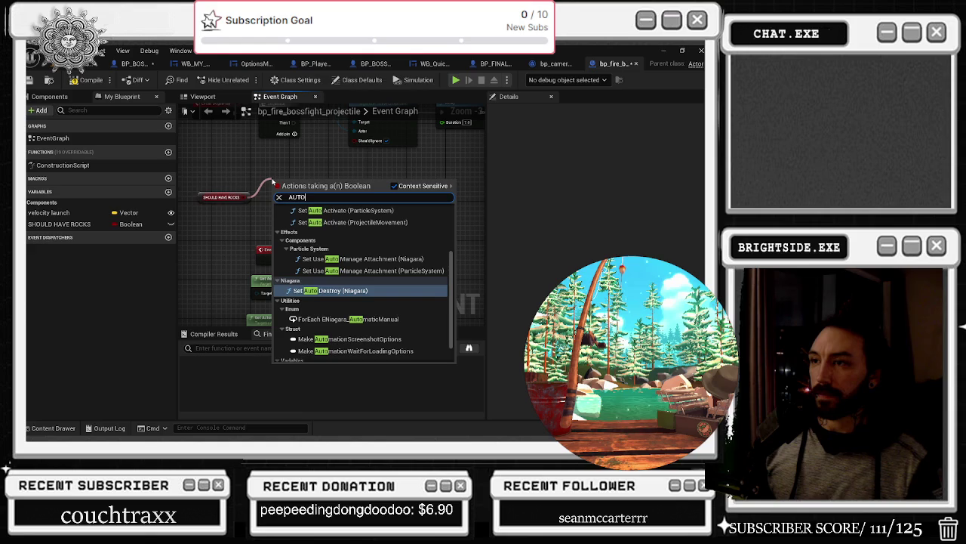
type(" ACTI")
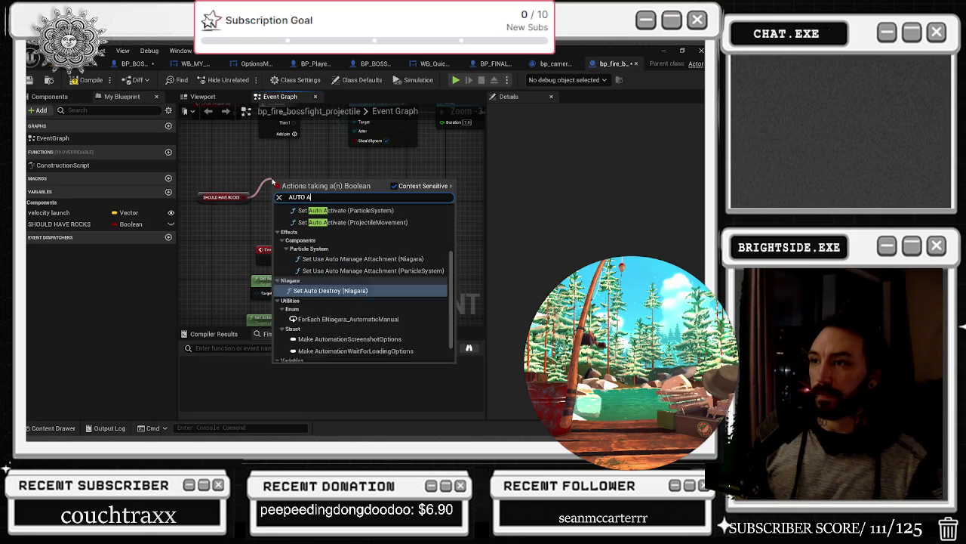
key("Return")
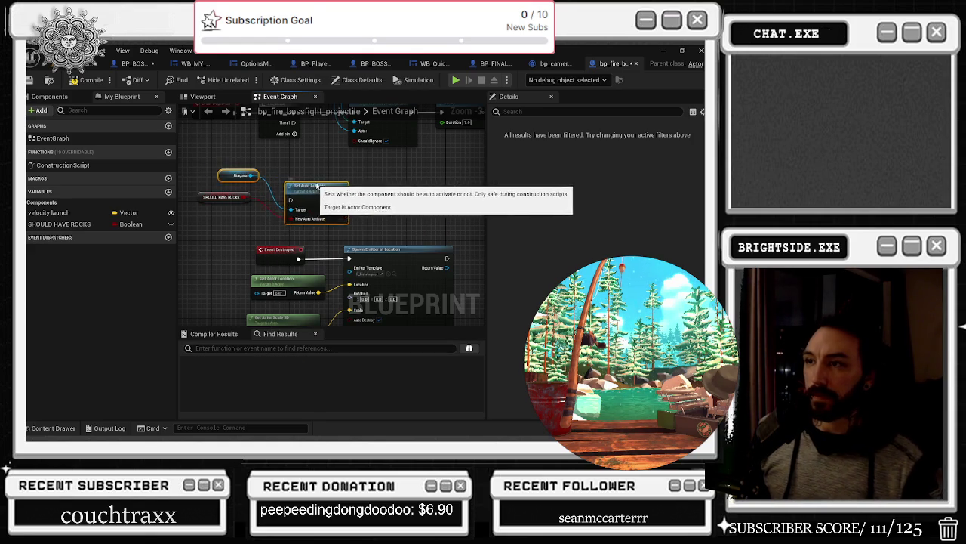
mouse_move(281, 135)
left_mouse_down()
mouse_move(283, 213)
mouse_move(362, 184)
left_mouse_up()
Step: Tidy the Niagara, SHOULD HAVE ROCKS and lower node cluster positions
mouse_move(203, 186)
left_mouse_down()
mouse_move(260, 226)
mouse_move(269, 217)
left_mouse_up()
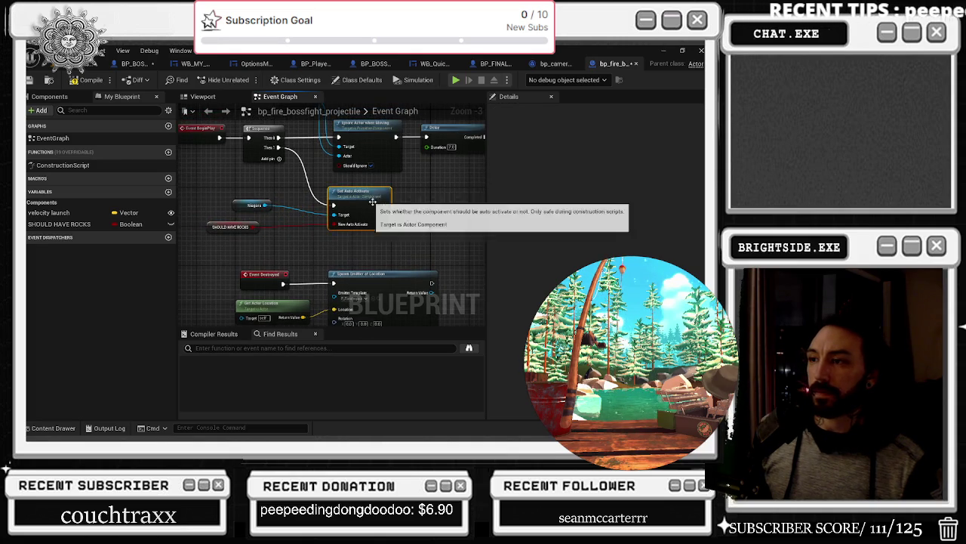
scroll(371, 250, "down", 3)
mouse_move(285, 246)
left_mouse_down()
mouse_move(381, 281)
mouse_move(370, 317)
mouse_move(291, 302)
mouse_move(295, 258)
mouse_move(387, 210)
mouse_move(363, 225)
mouse_move(302, 227)
mouse_move(302, 237)
mouse_move(326, 234)
mouse_move(340, 274)
mouse_move(343, 237)
left_mouse_up()
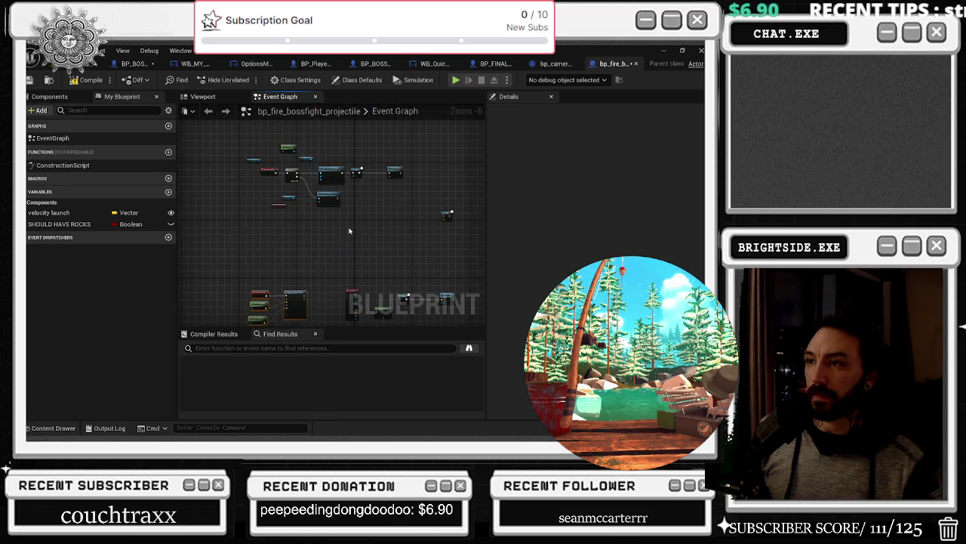
Step: Group the Niagara and SHOULD HAVE ROCKS nodes and add a Then 2 output to the Sequence
scroll(262, 242, "up", 4)
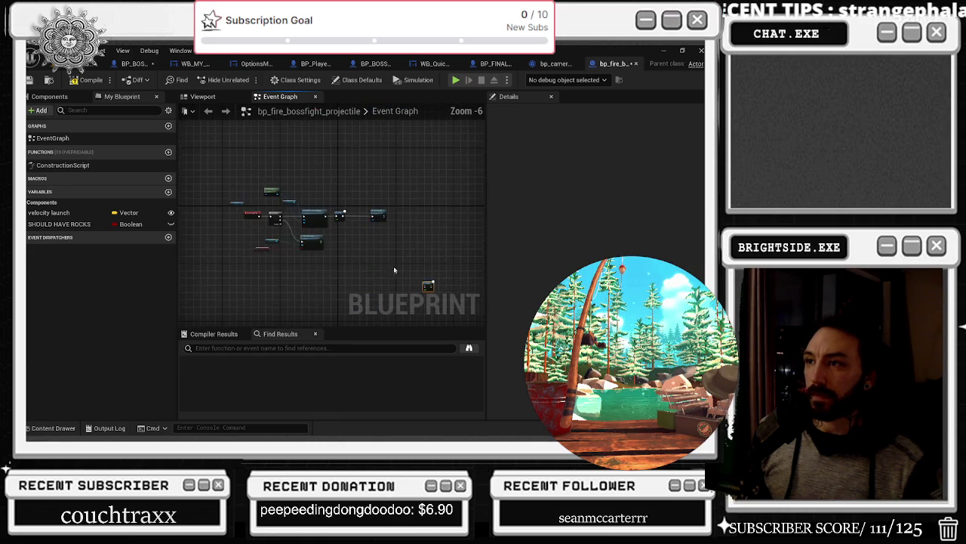
scroll(262, 214, "up", 1)
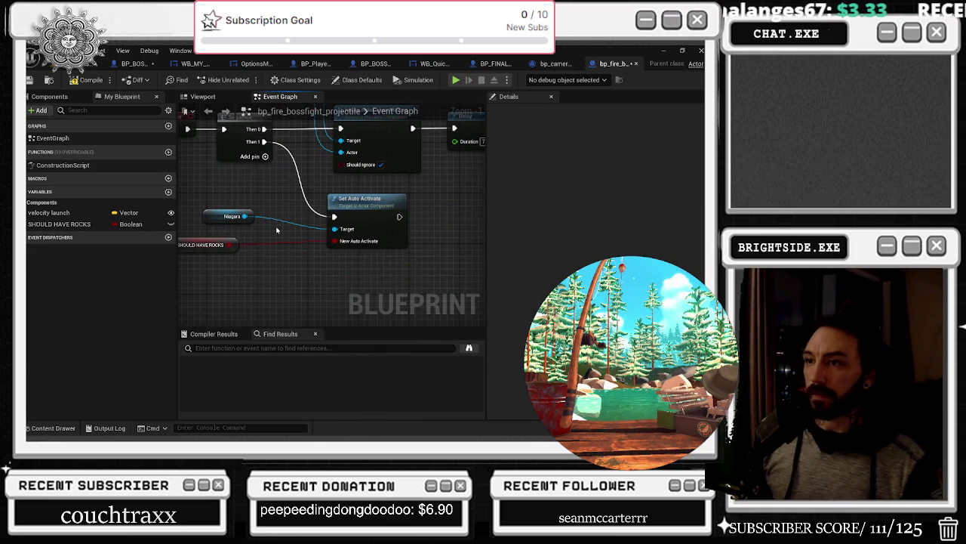
scroll(275, 223, "down", 1)
left_click_drag(224, 214, 237, 190)
left_click_drag(217, 248, 242, 231)
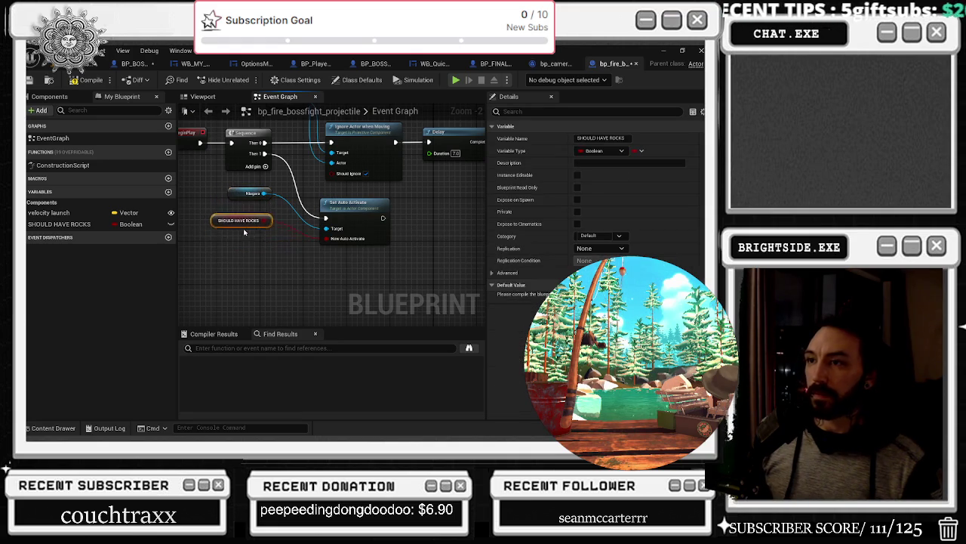
left_click(293, 268)
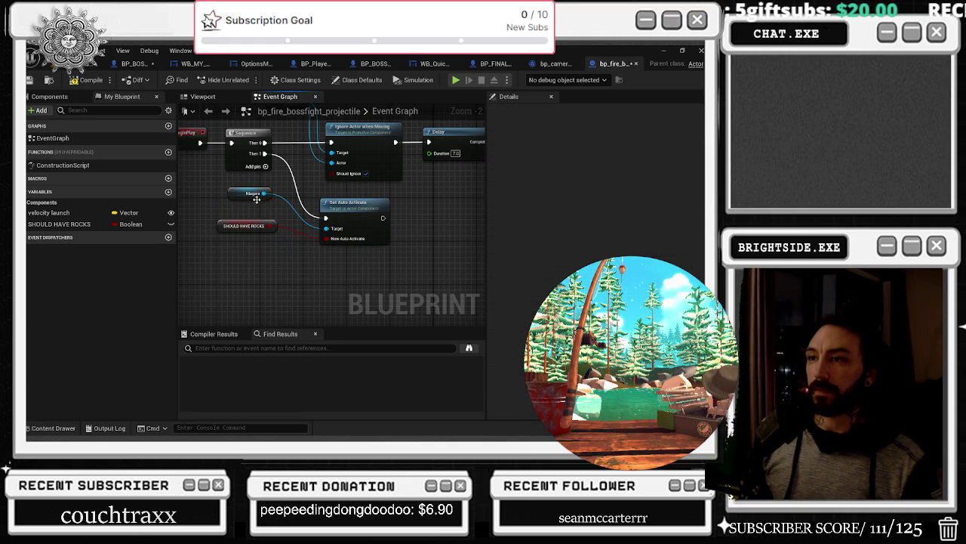
left_click(296, 165)
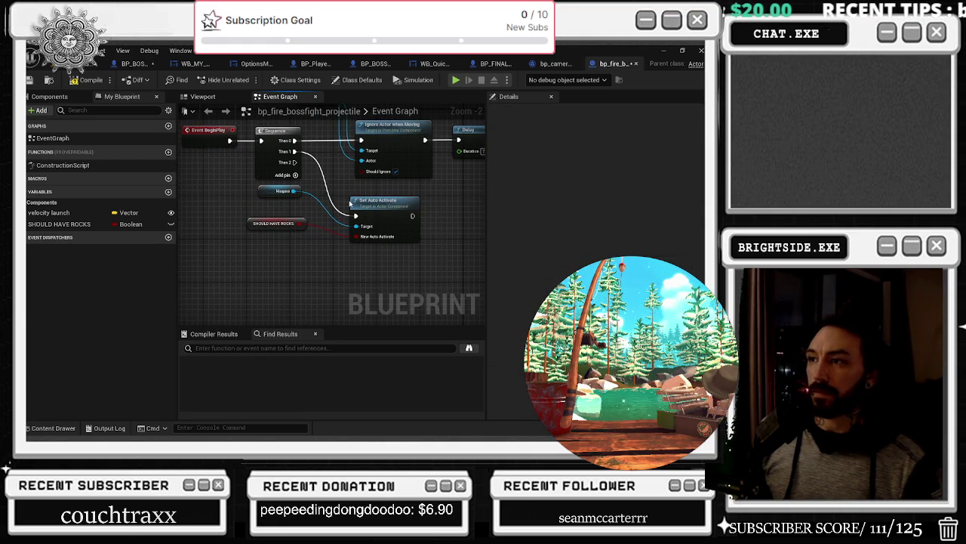
Step: Filter the Niagara component's details for AUTO
left_click(386, 206)
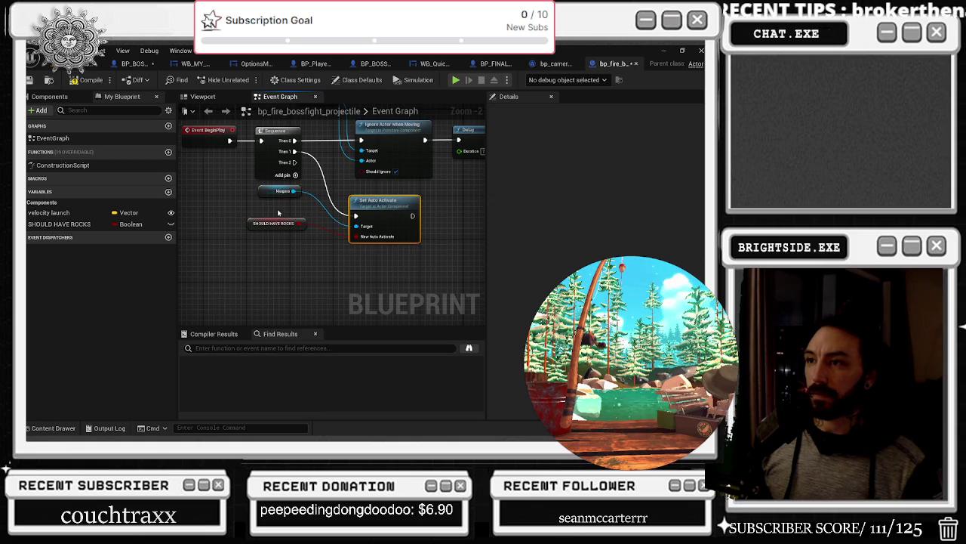
left_click(50, 96)
left_click(64, 157)
left_click(596, 111)
type("AUTO")
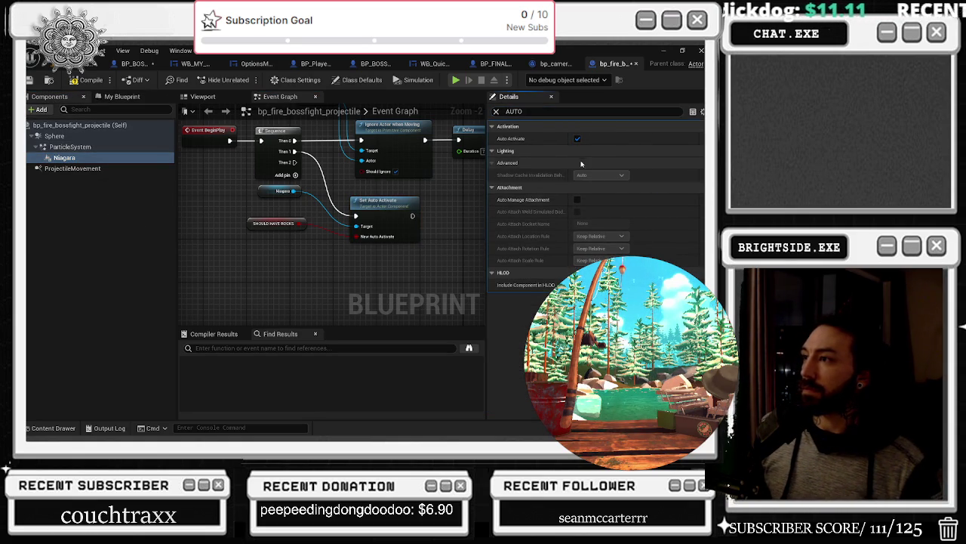
Step: Untick Auto Activate on the Niagara component
left_click(578, 139)
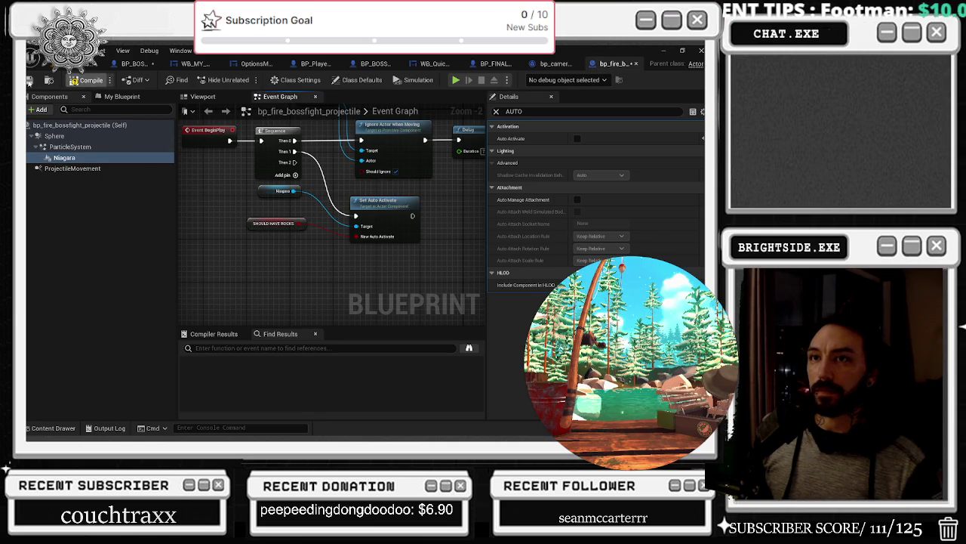
left_click(207, 98)
left_click(83, 195)
left_click(64, 157)
Step: Clear the AUTO filter, compile the fire projectile blueprint and return to the level
left_click(98, 98)
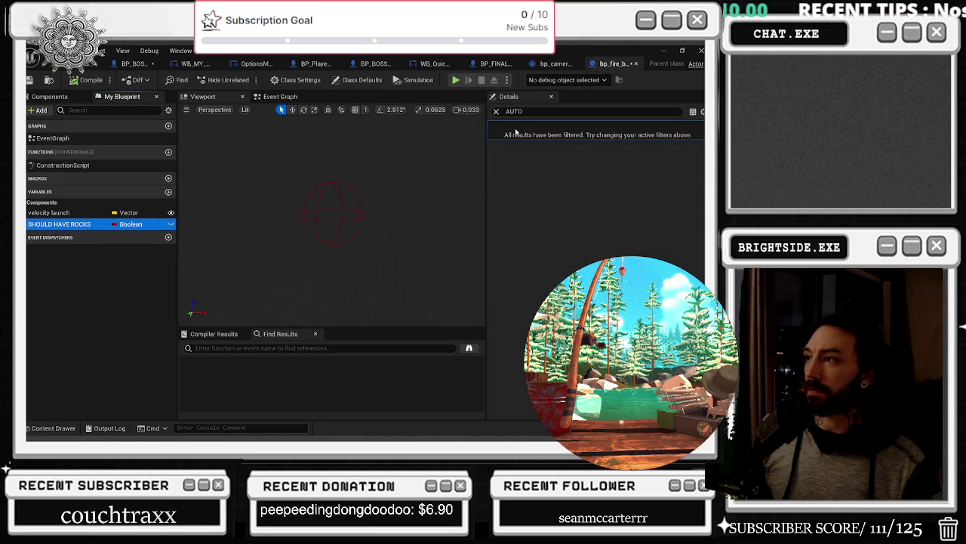
left_click(496, 112)
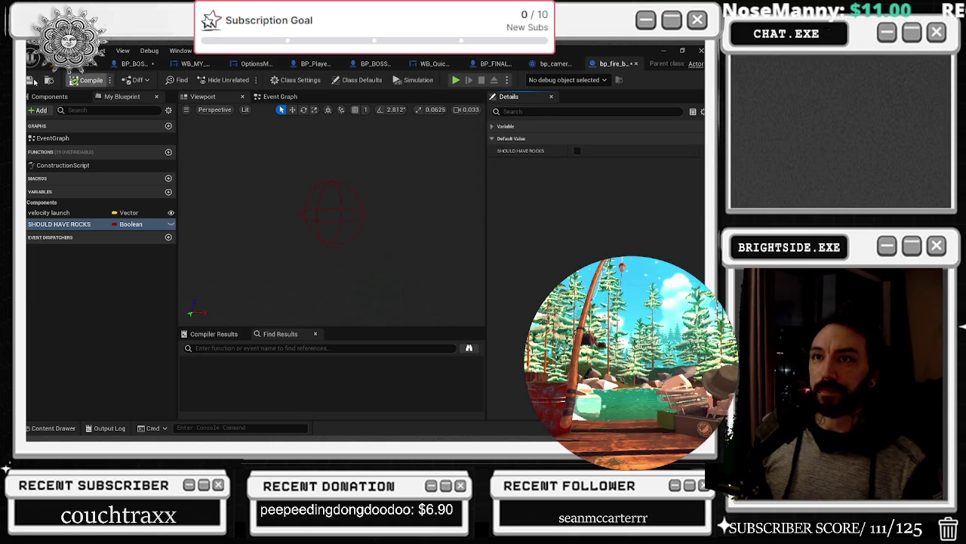
left_click(87, 79)
key("ctrl+Tab")
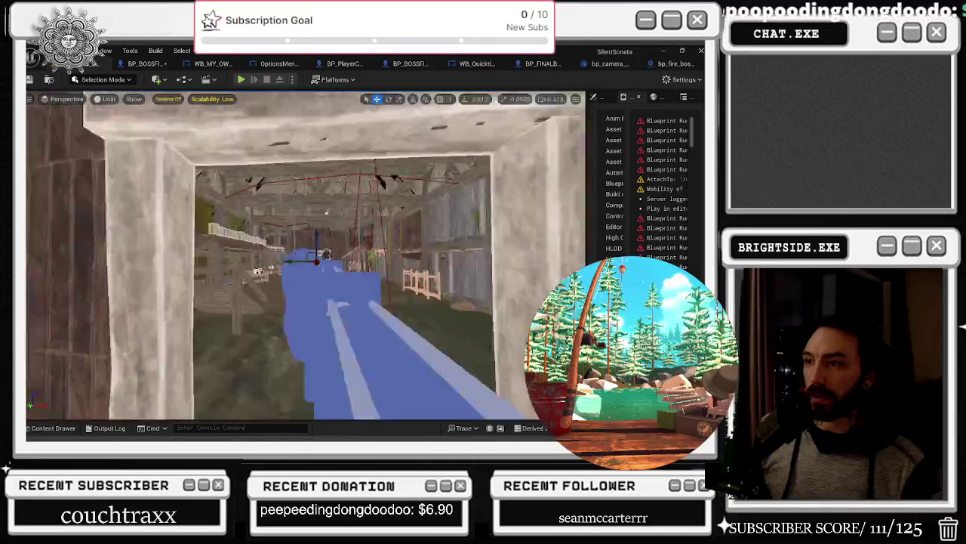
Step: Check the boss character and BP_BOSSFIGHT_AI_FINAL_BOSS graph, then minimize the Unreal Editor window
left_click(122, 221)
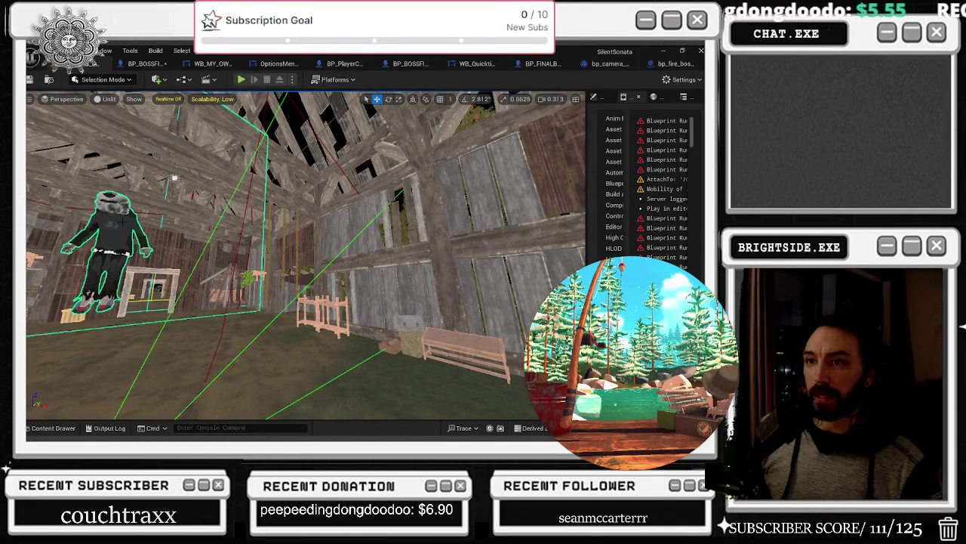
left_click(407, 63)
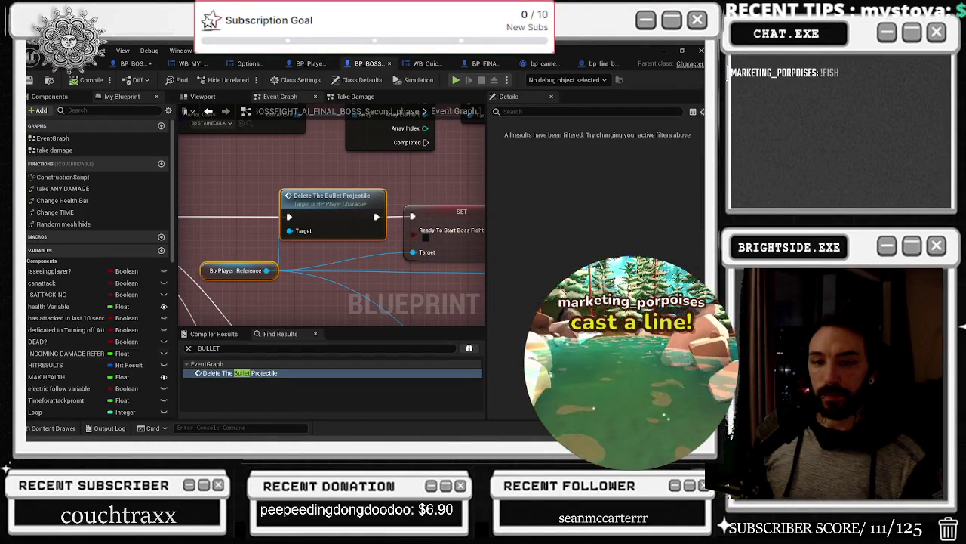
left_click(661, 50)
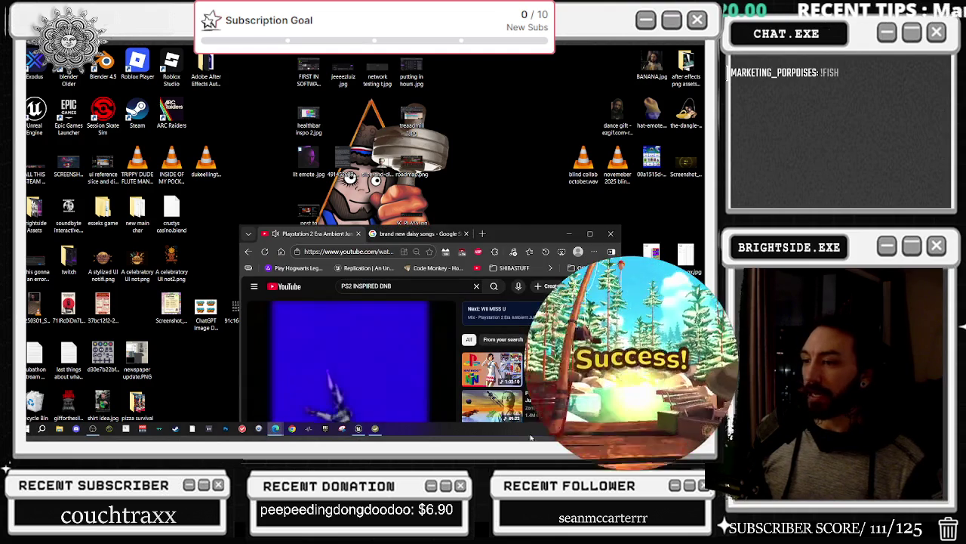
Step: Bring up the taskbar's system menu to reach Task Manager, then dismiss it
right_click(517, 428)
key("Escape")
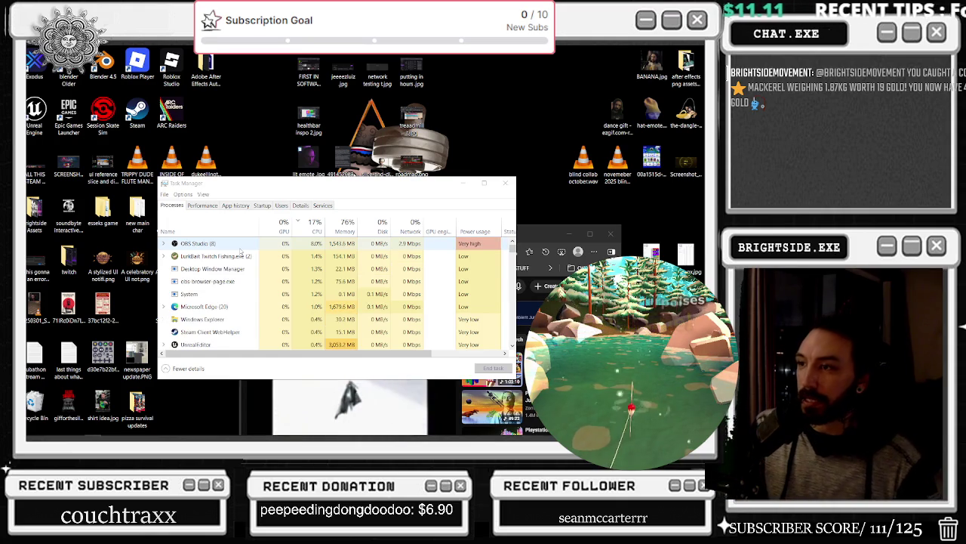
Step: Select the LuriBait Twitch Fishing process, then close Task Manager
left_click(241, 255)
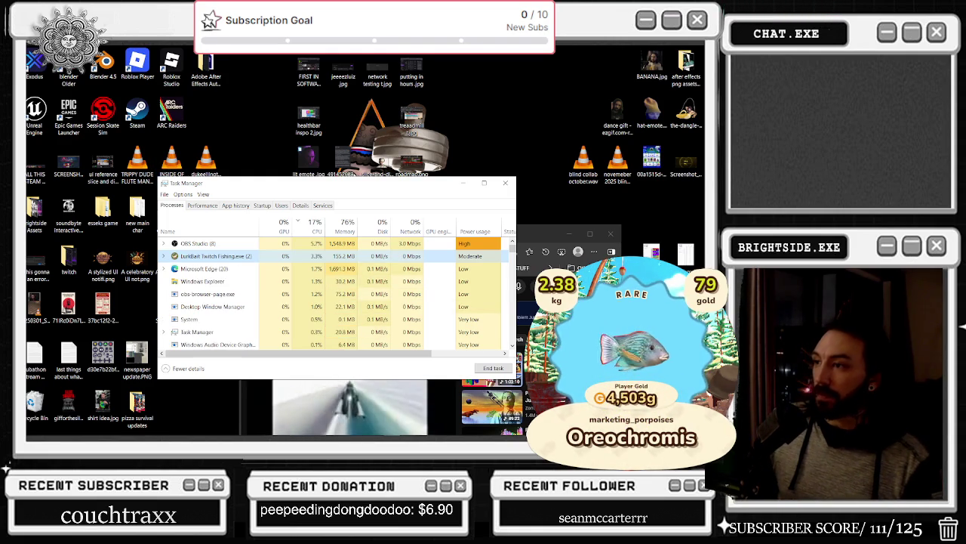
left_click(505, 183)
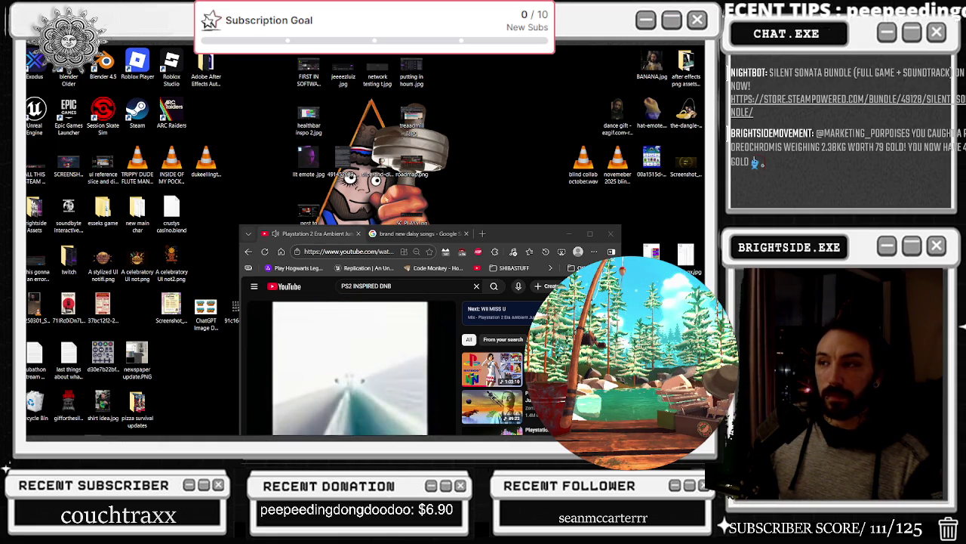
Step: Close the 'brand new daisy songs' search tab, keeping only the YouTube video, then show the window switcher
mouse_move(397, 438)
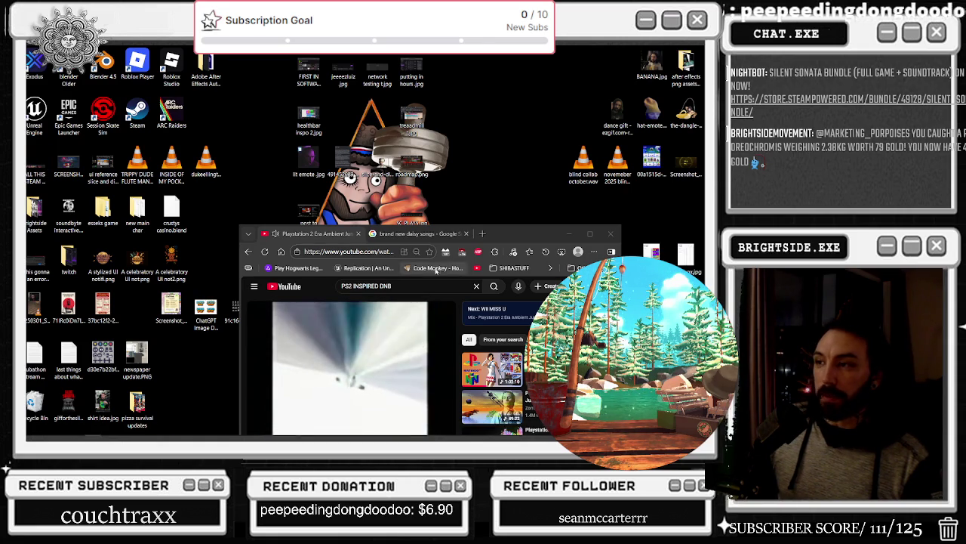
left_click_drag(489, 233, 435, 141)
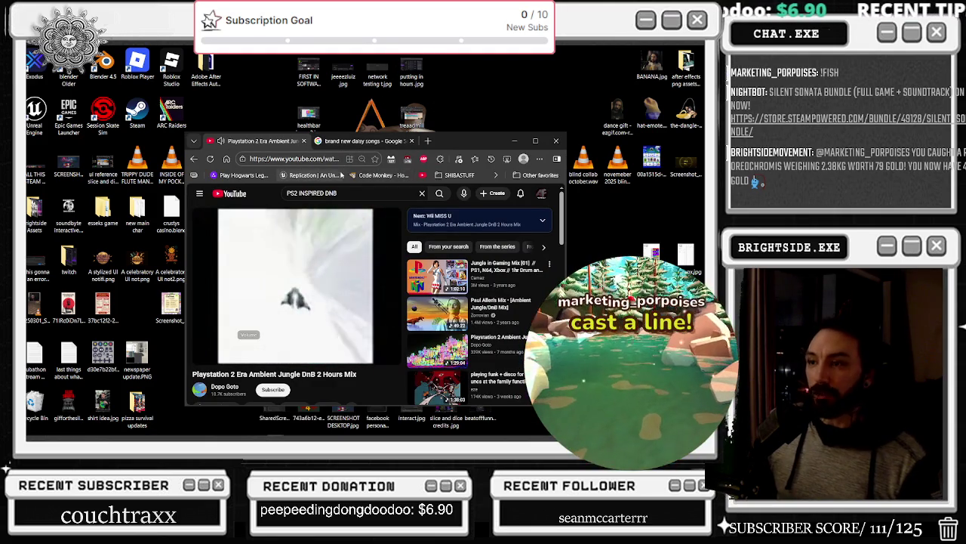
left_click(373, 143)
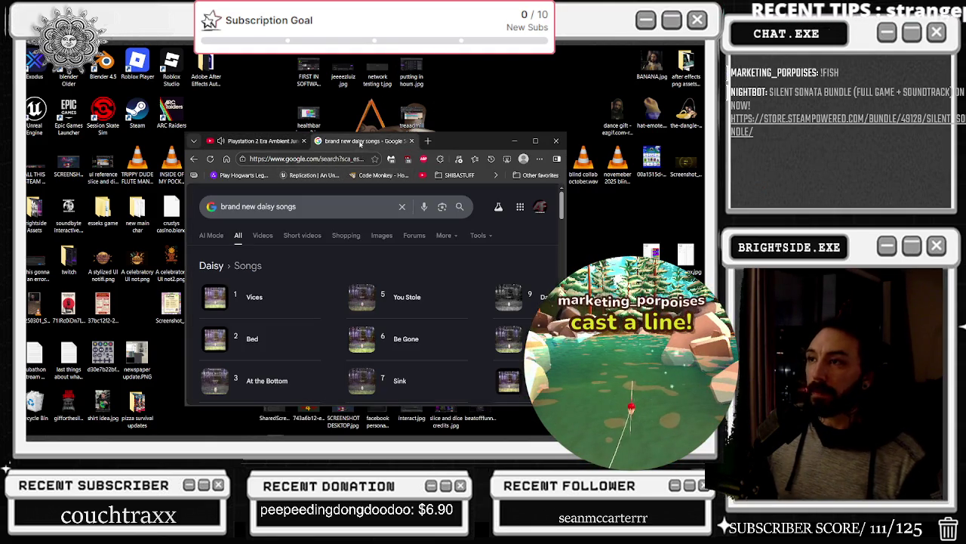
key("ctrl+w")
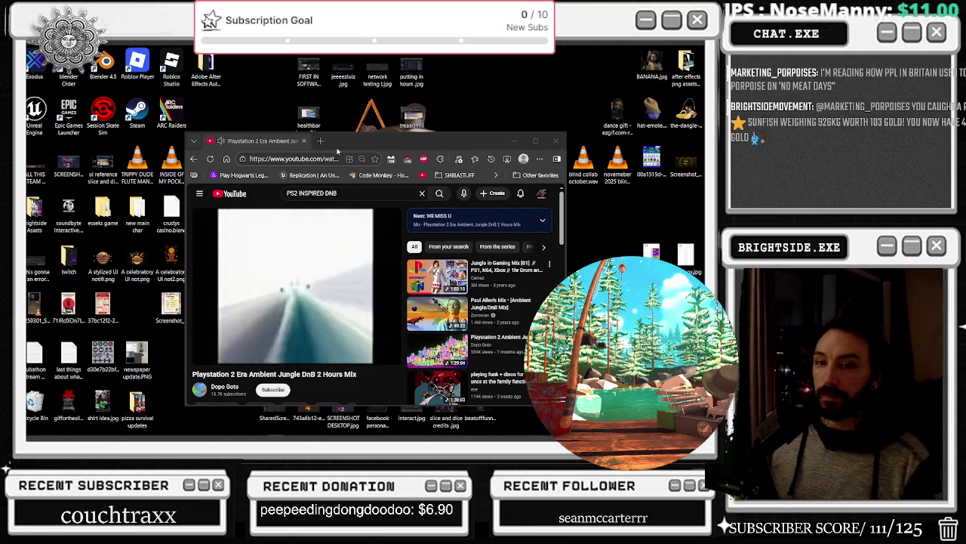
key("alt+Tab")
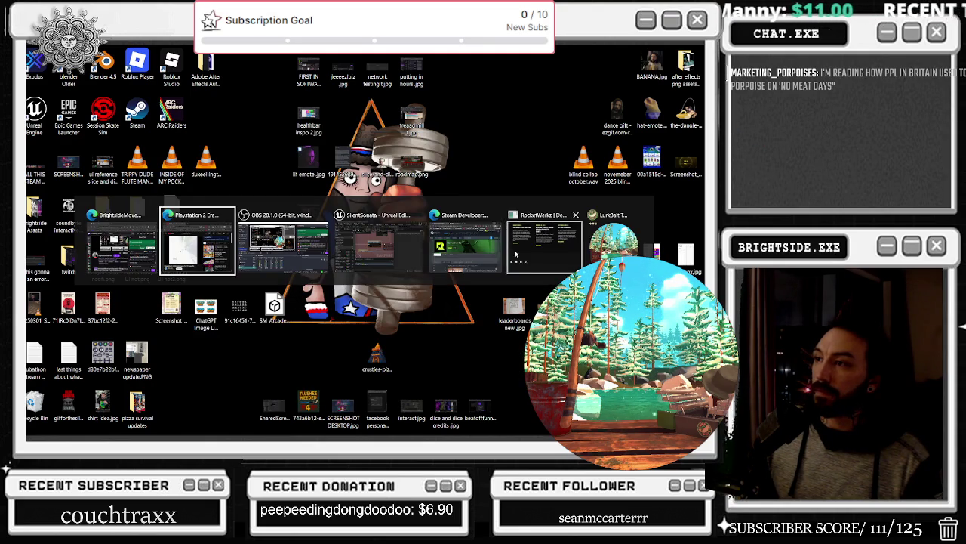
Step: Return to the Unreal Editor, widen the graph area and nudge the bullet-deletion nodes left
left_click(407, 258)
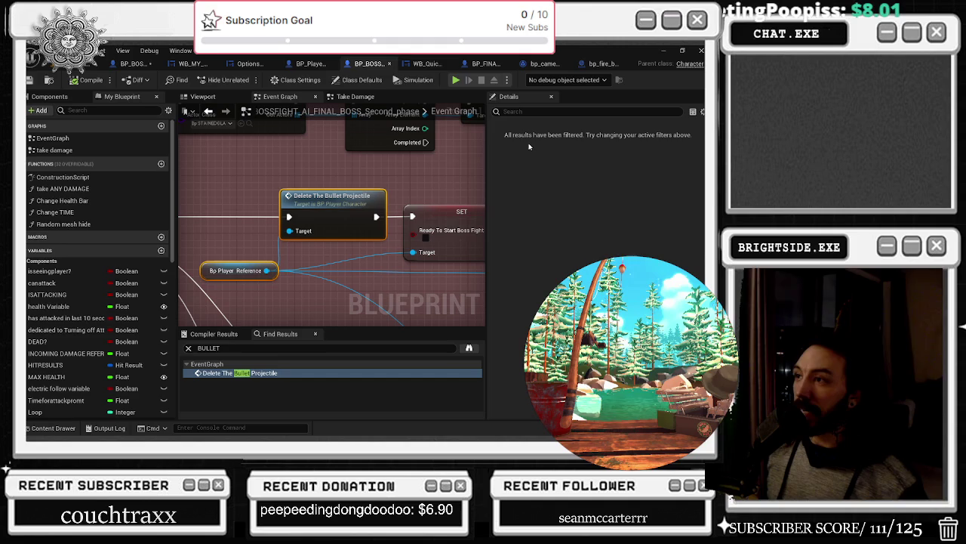
left_click_drag(487, 153, 549, 152)
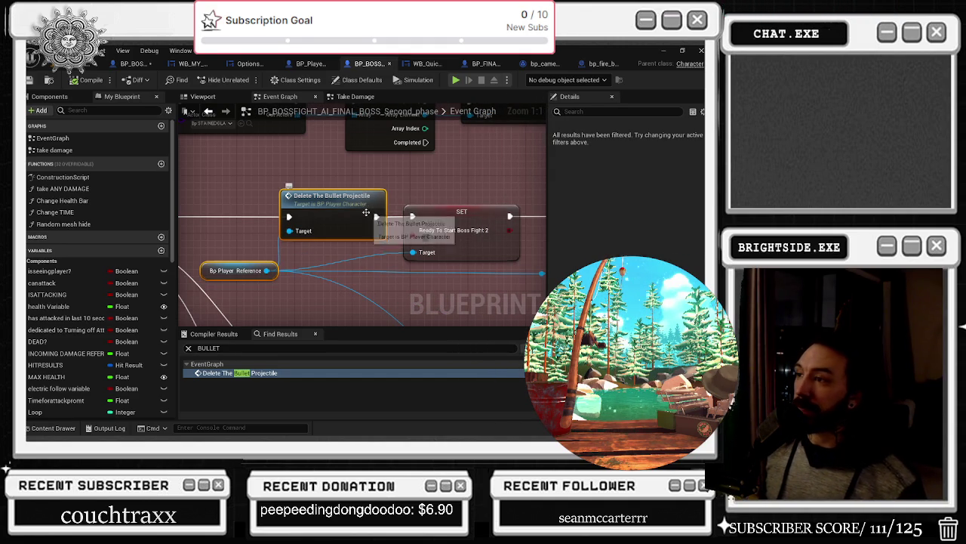
scroll(367, 258, "down", 1)
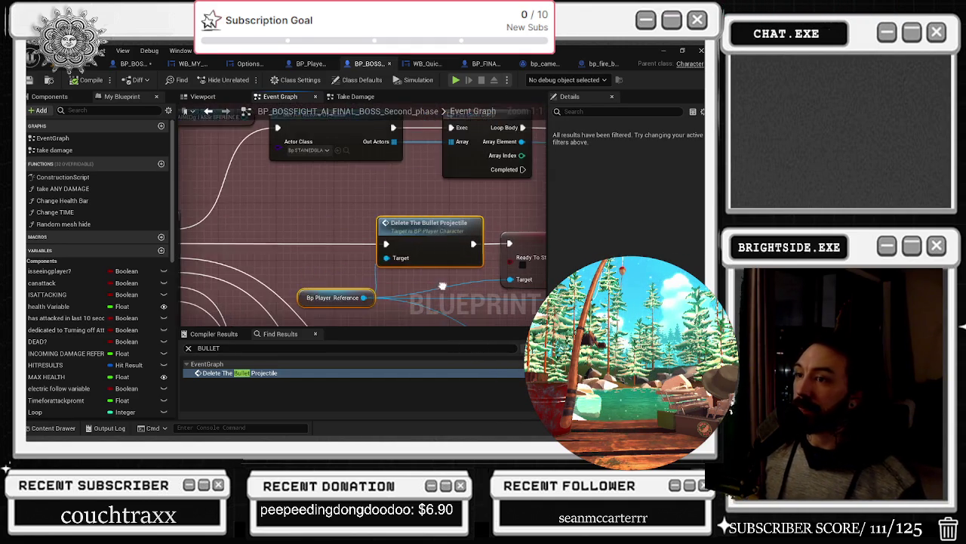
scroll(345, 244, "down", 1)
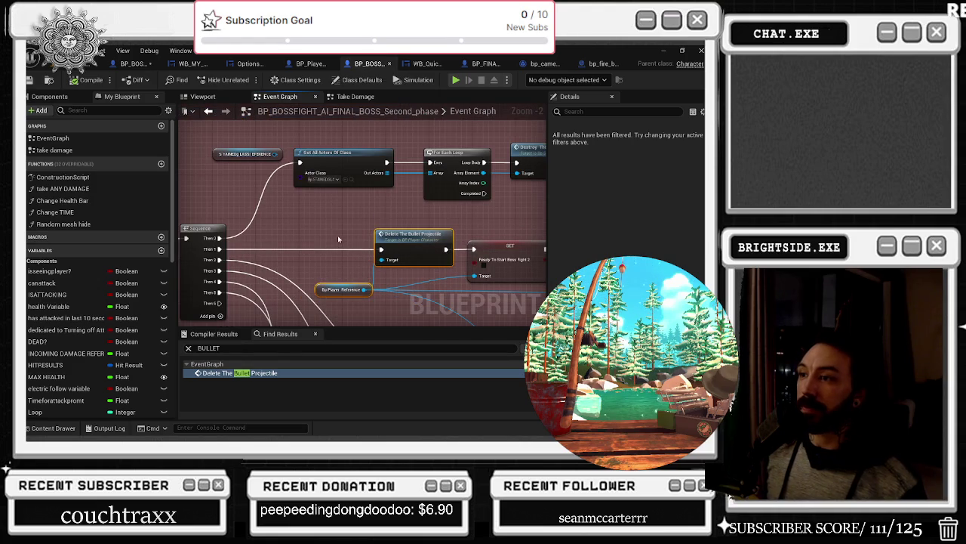
left_click_drag(408, 233, 387, 233)
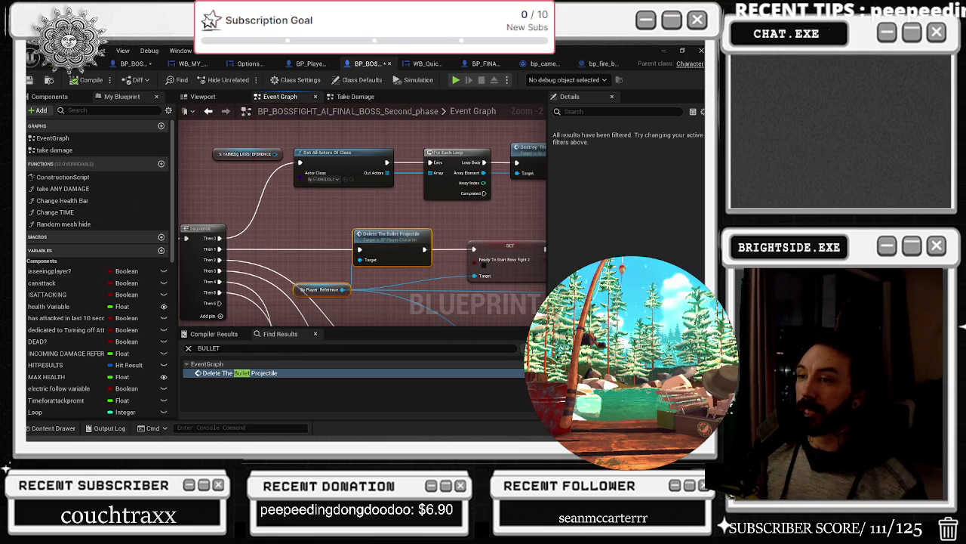
left_click_drag(342, 211, 332, 170)
left_click(317, 211)
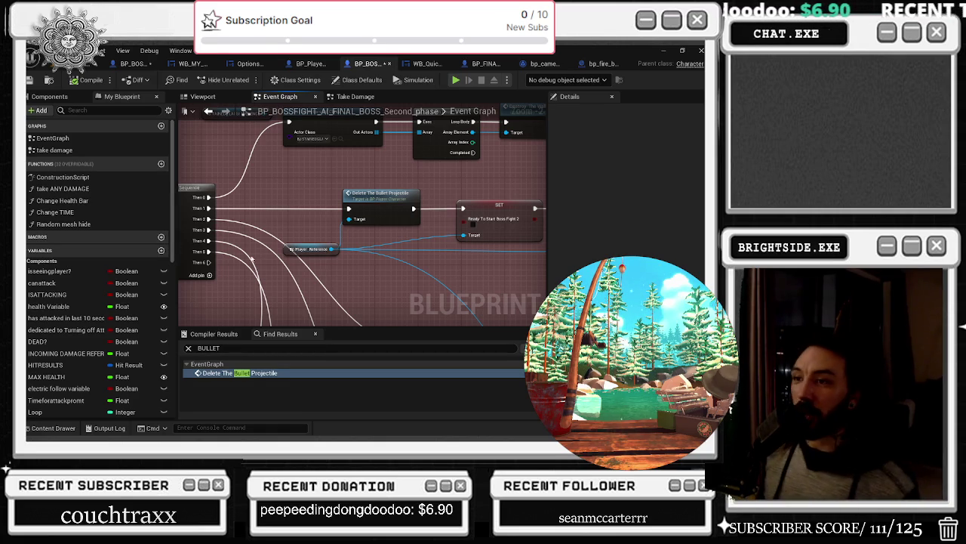
scroll(344, 272, "down", 3)
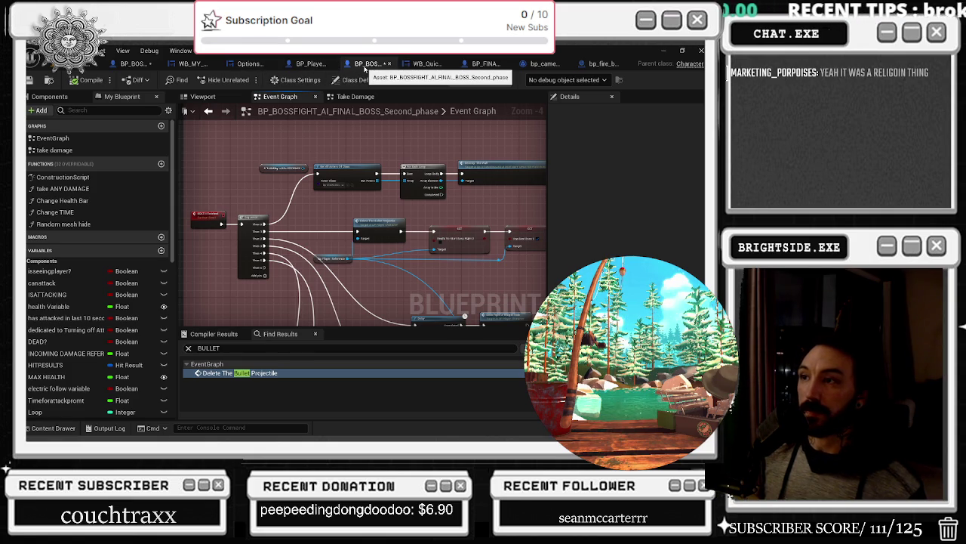
mouse_move(359, 141)
left_mouse_down()
mouse_move(260, 198)
mouse_move(292, 167)
left_mouse_up()
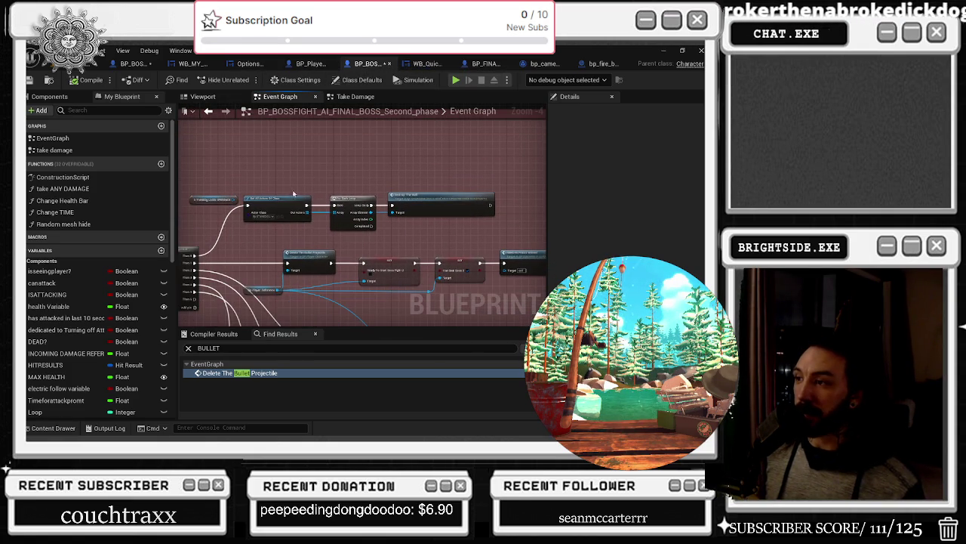
Step: Clear the BULLET search and view BP_BOSSFIGHT_AI_FINAL_BOSS's Shoot Fire graph with its SpawnActor node
left_click(216, 348)
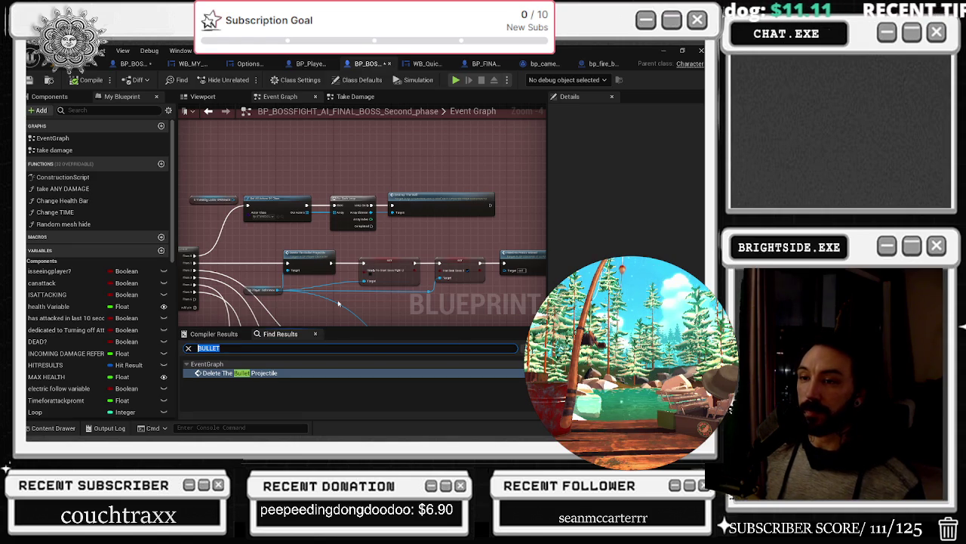
key("BackSpace")
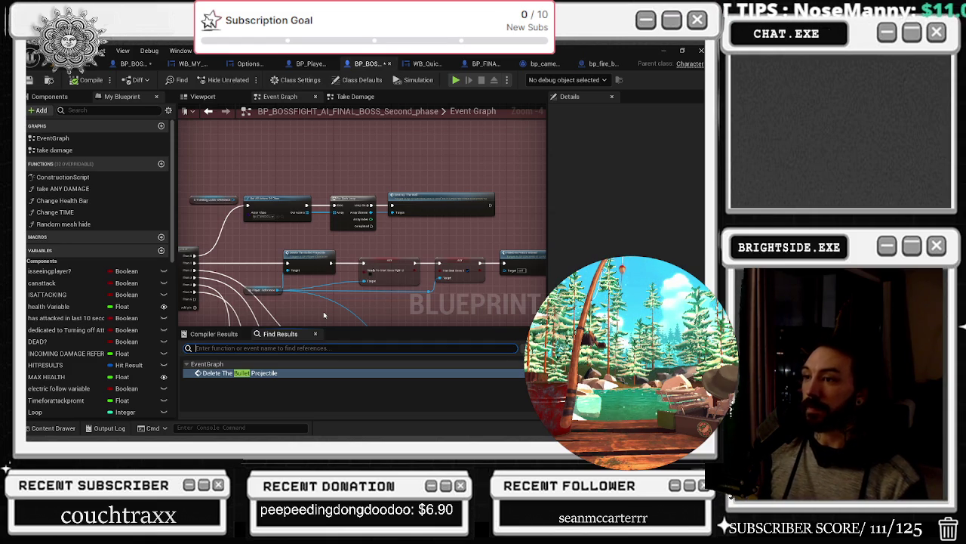
scroll(369, 272, "down", 5)
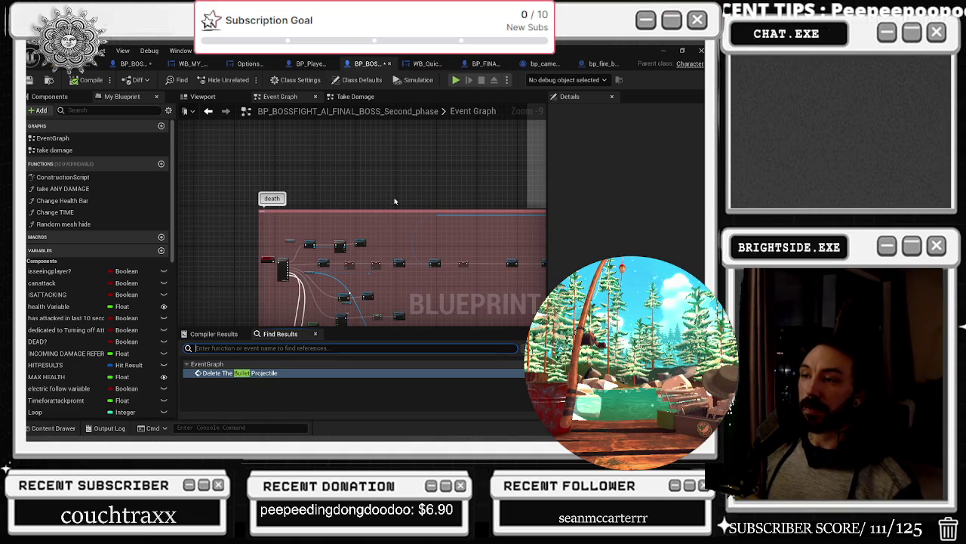
left_click(138, 65)
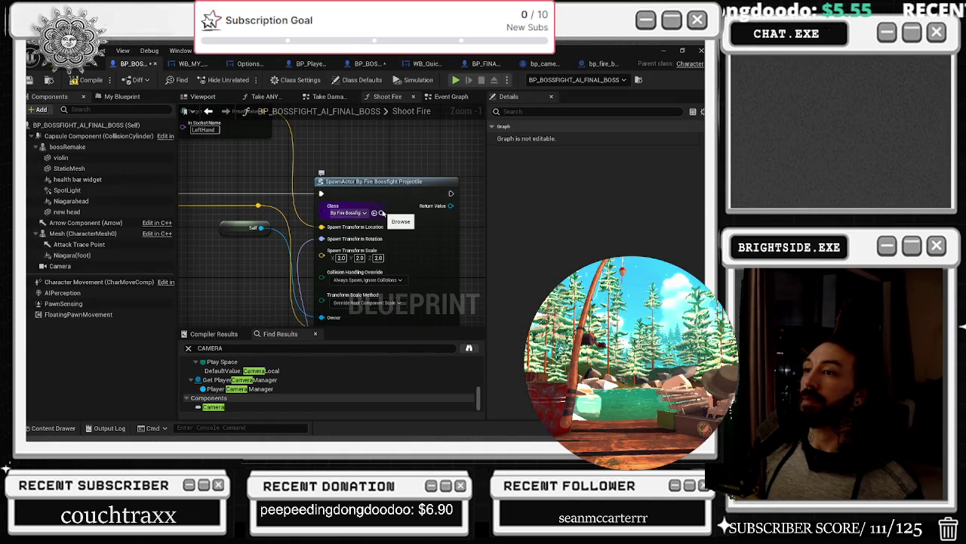
Step: In the Second_phase blueprint, search for BP FIRE BOSSFIGHT and jump to the SpawnActor result
left_click(365, 65)
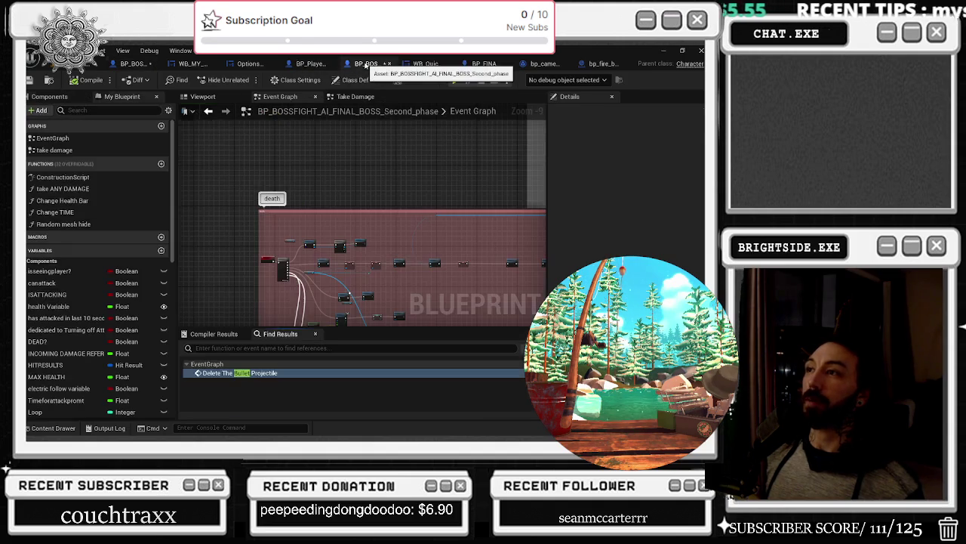
type("BP FIRE BOSSFIGHT")
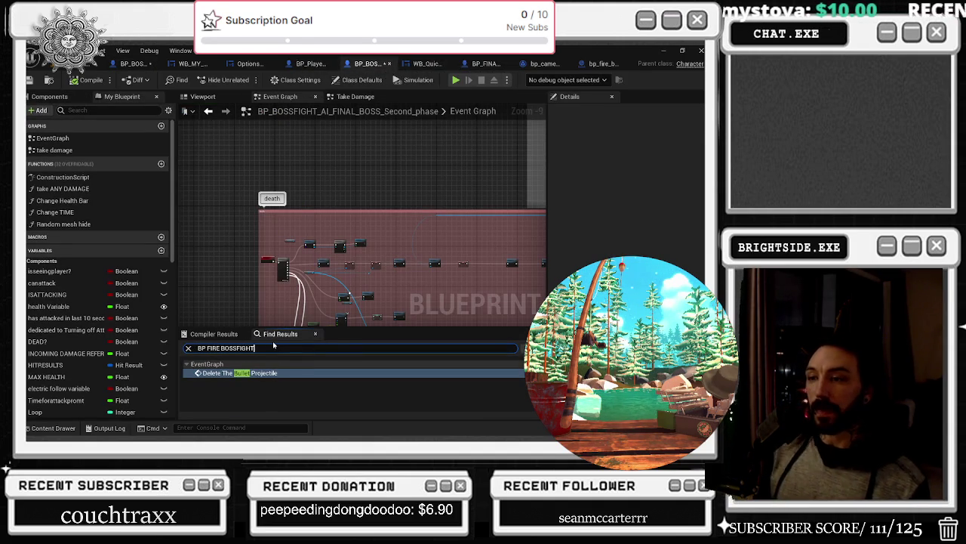
key("Return")
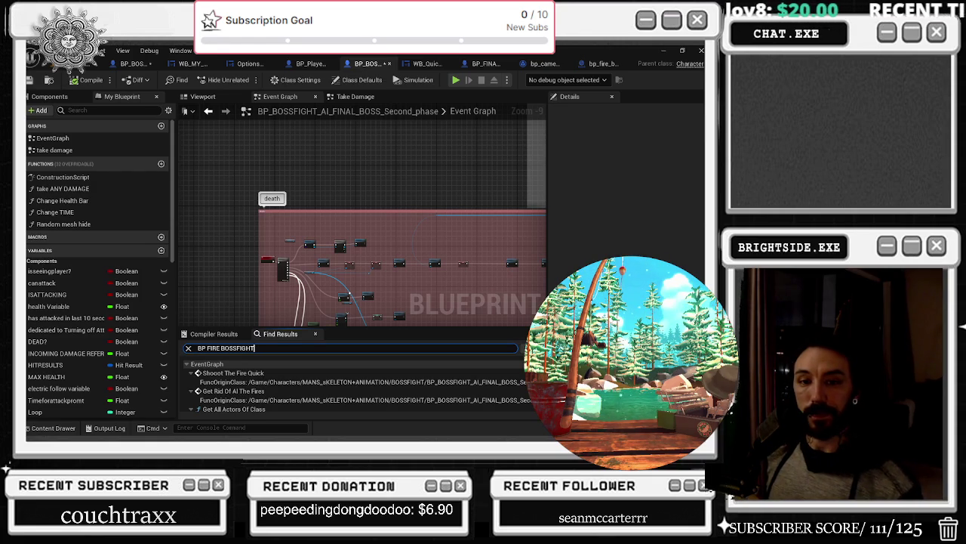
scroll(272, 377, "down", 3)
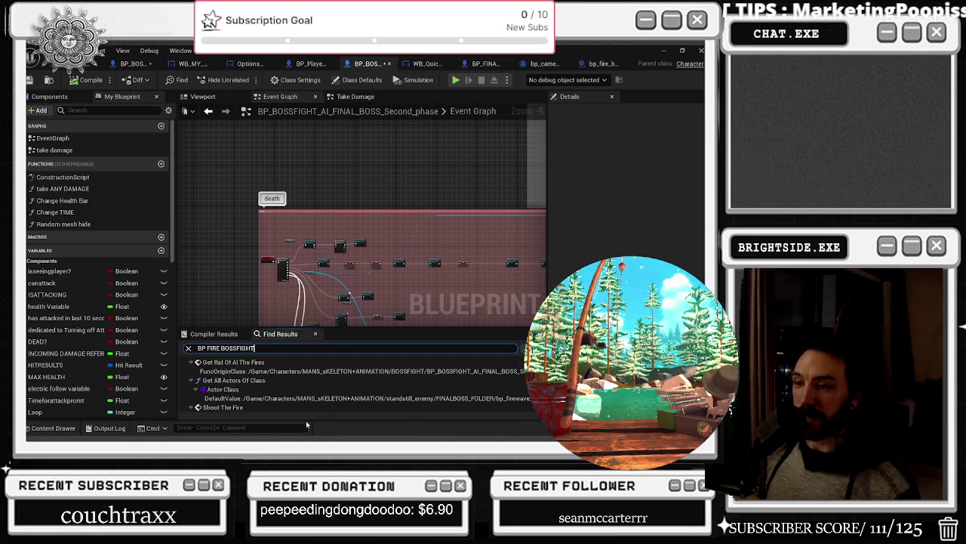
scroll(290, 377, "down", 3)
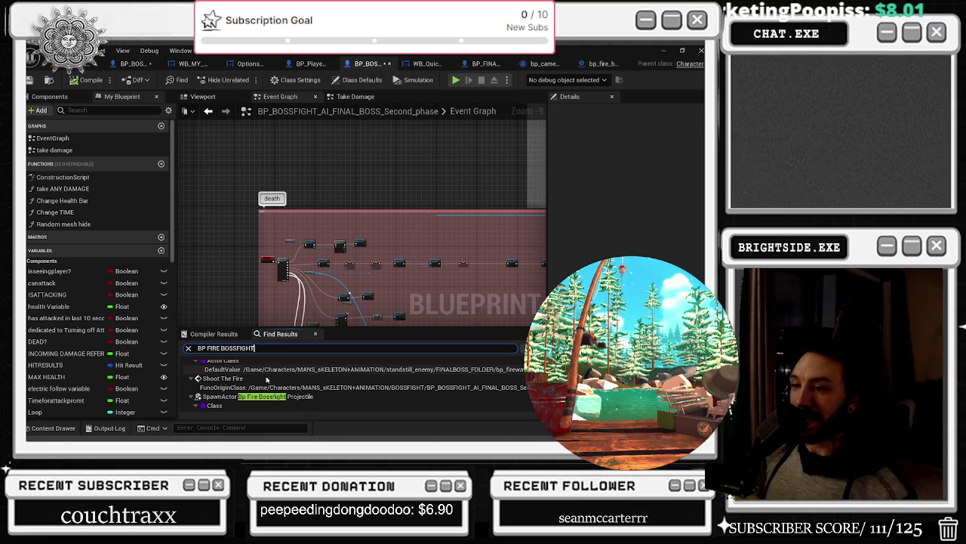
scroll(266, 376, "up", 5)
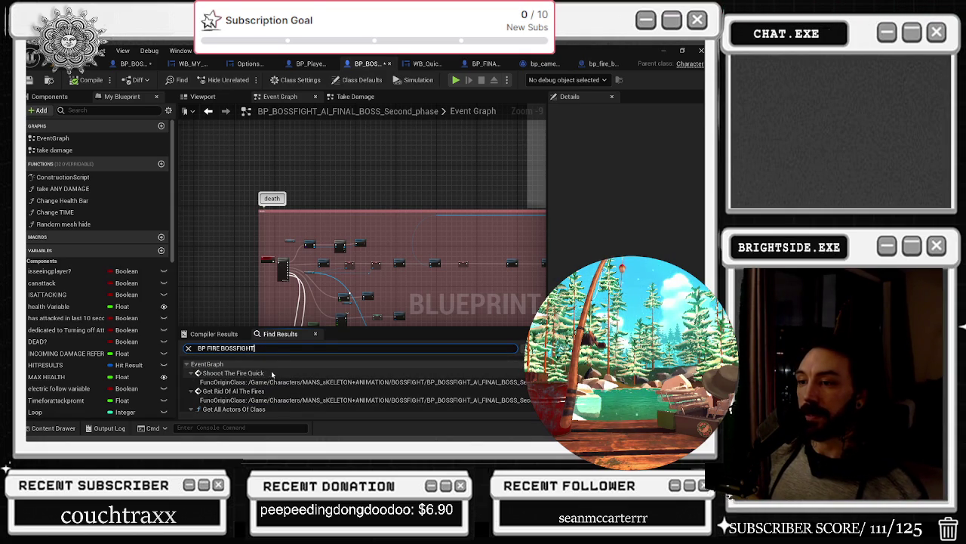
scroll(272, 374, "down", 3)
left_click(308, 398)
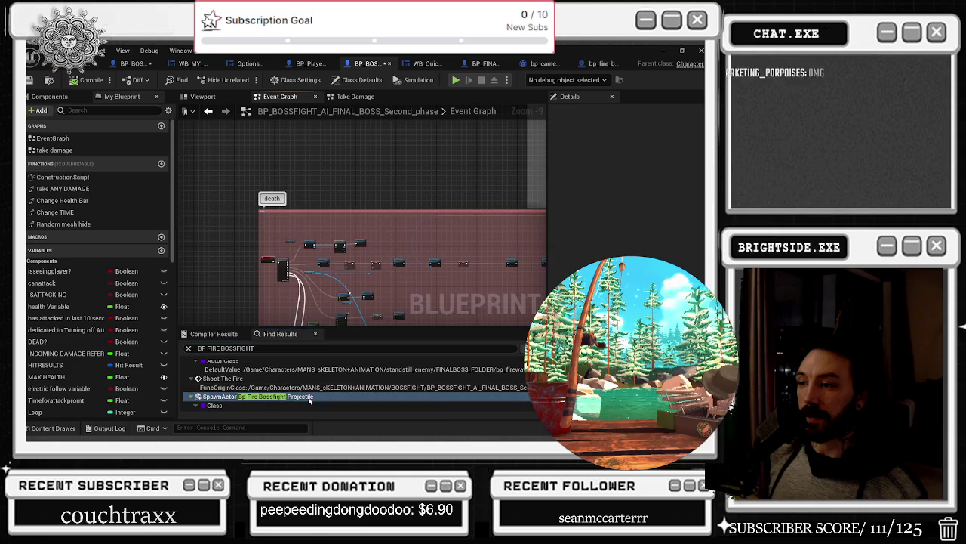
double_click(309, 397)
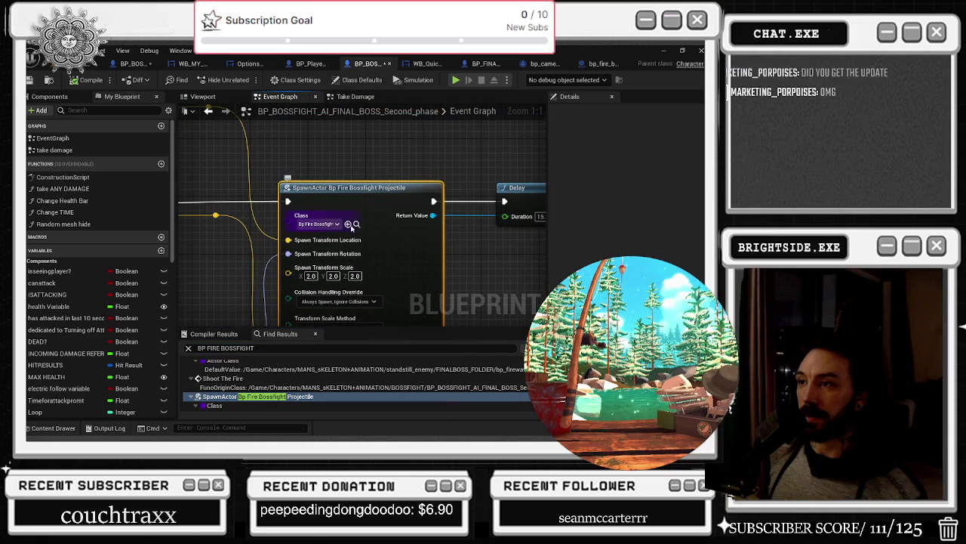
Step: Try the SpawnActor node's context actions, then open the bp_fire_bossfight_projectile blueprint
right_click(393, 178)
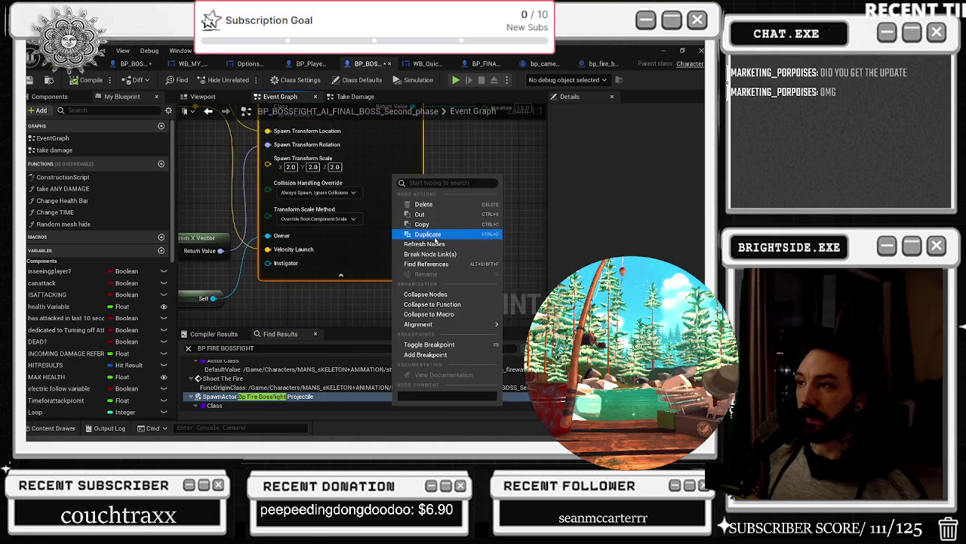
left_click(436, 244)
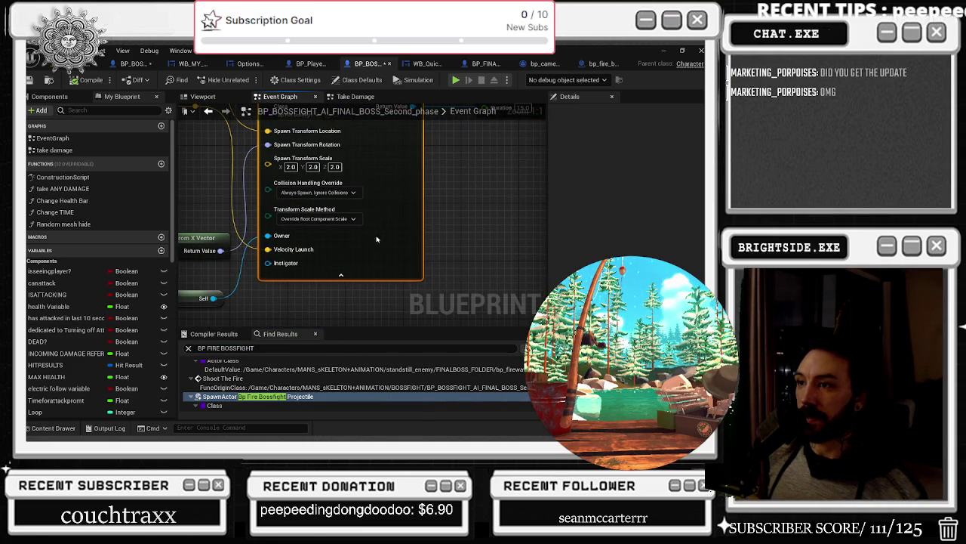
right_click(396, 270)
left_click(377, 193)
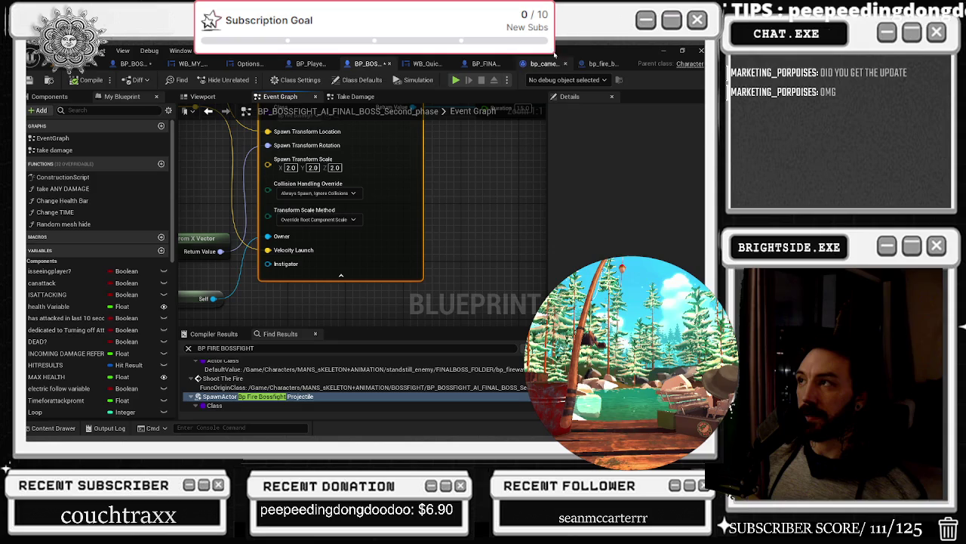
left_click_drag(484, 136, 486, 214)
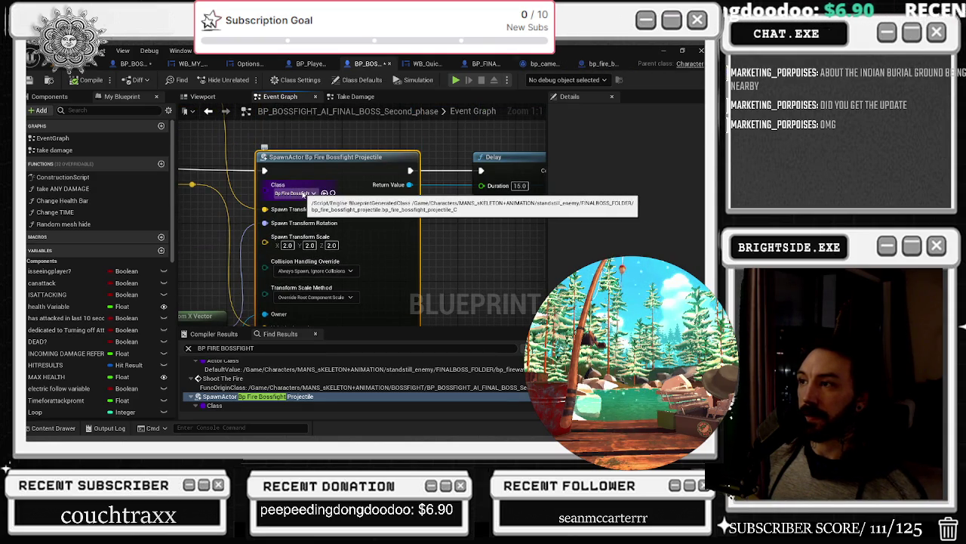
left_click(598, 63)
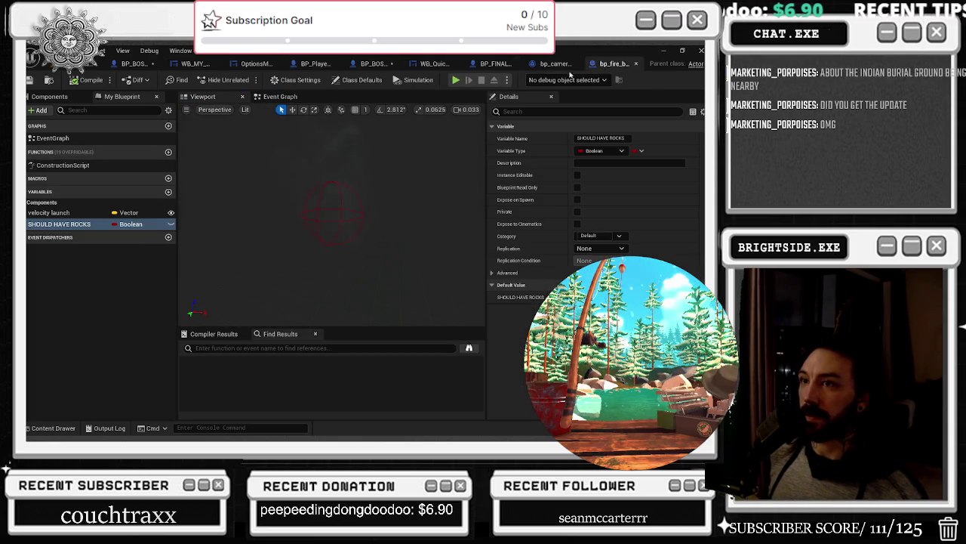
Step: Tick Expose on Spawn for SHOULD HAVE ROCKS and compile bp_fire_bossfight_projectile
left_click(578, 200)
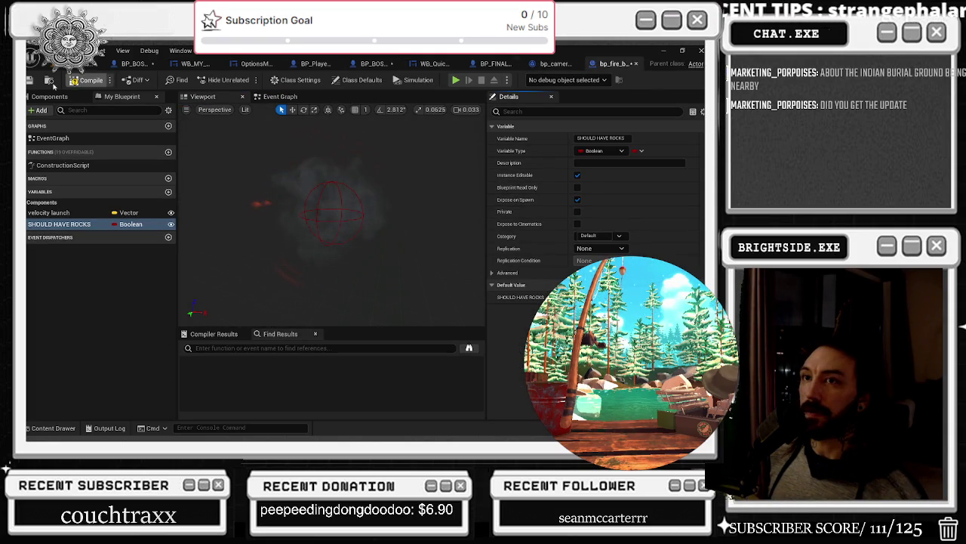
left_click(87, 80)
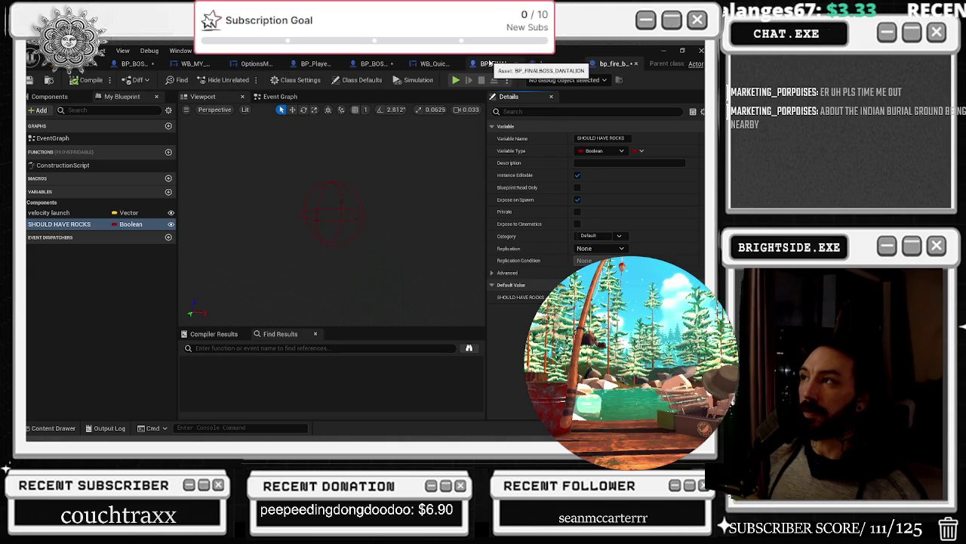
Step: Refresh the Second_phase SpawnActor node so its SHOULD HAVE ROCKS pin appears
left_click(361, 65)
scroll(352, 212, "up", 2)
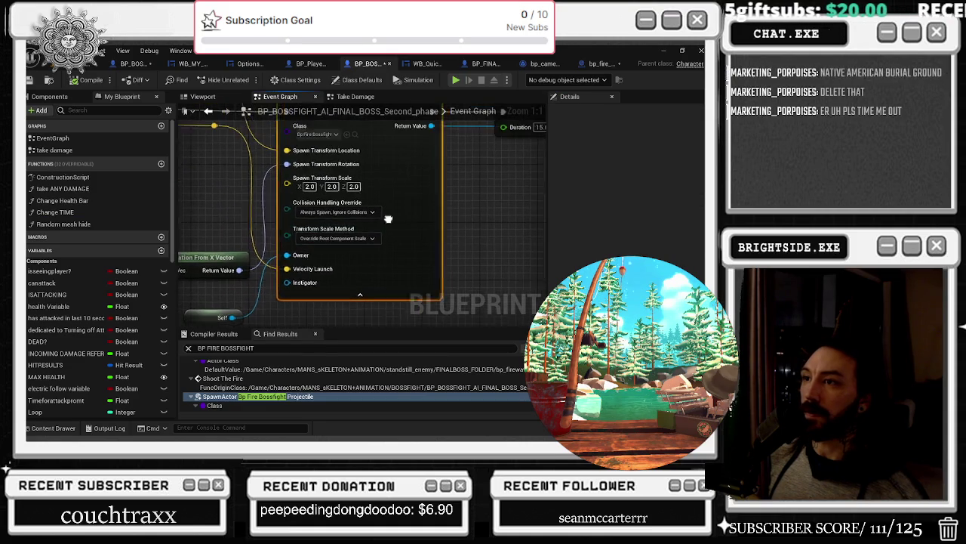
right_click(396, 205)
left_click(435, 273)
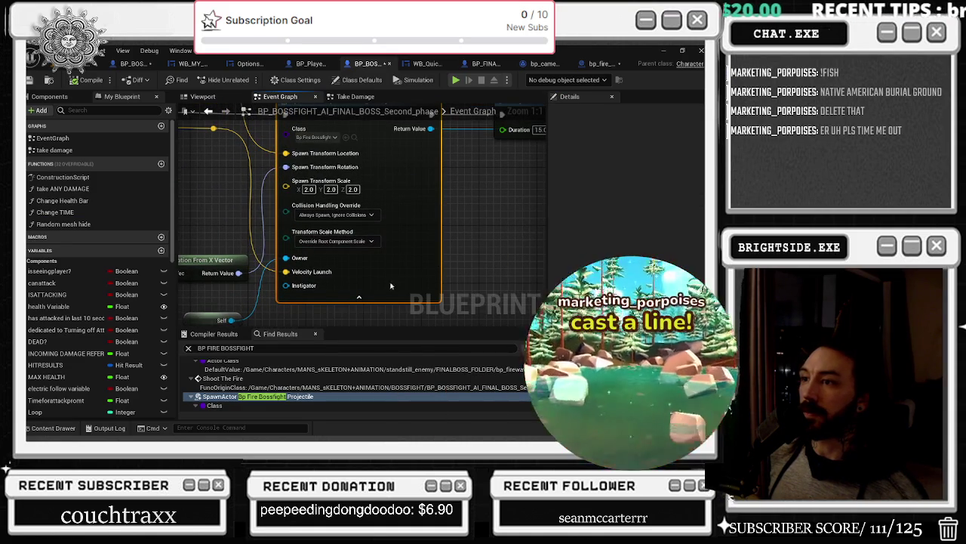
right_click(382, 219)
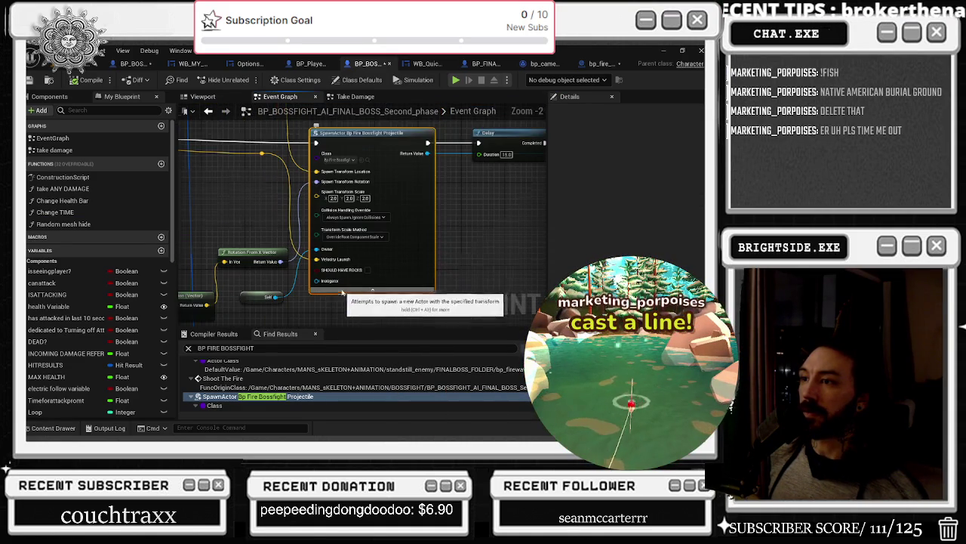
left_click(423, 283)
left_click_drag(470, 246, 439, 282)
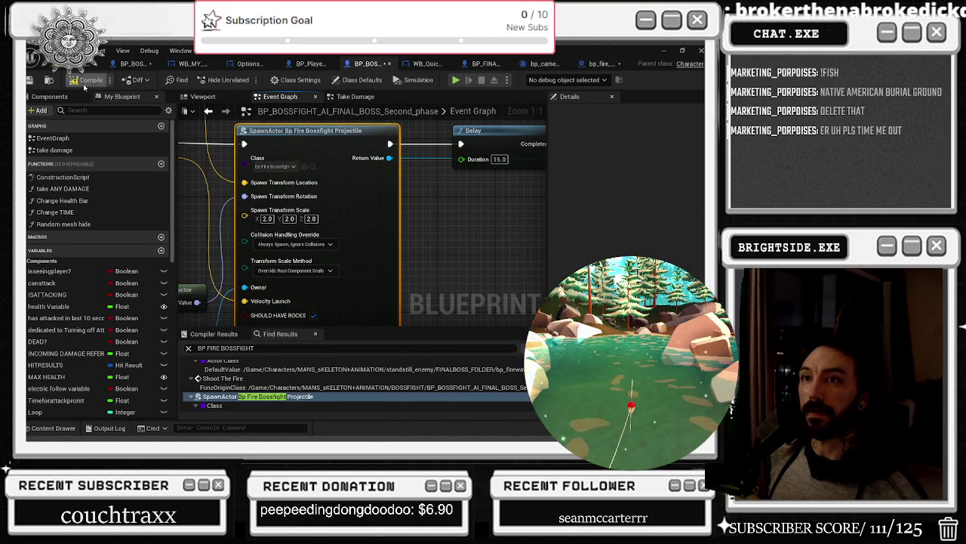
Step: Save the boss blueprint and the modified assets with Save Selected
left_click(30, 80)
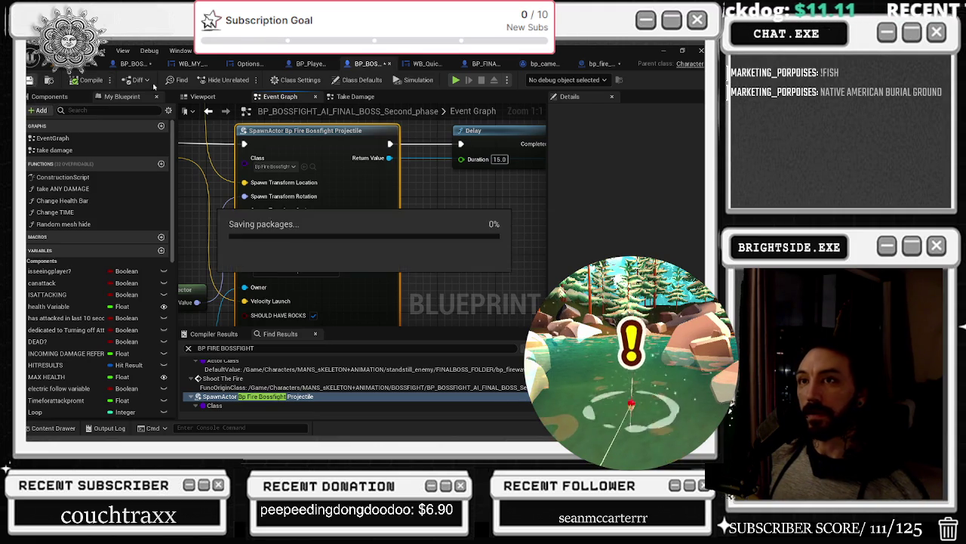
key("ctrl+shift+s")
left_click(433, 342)
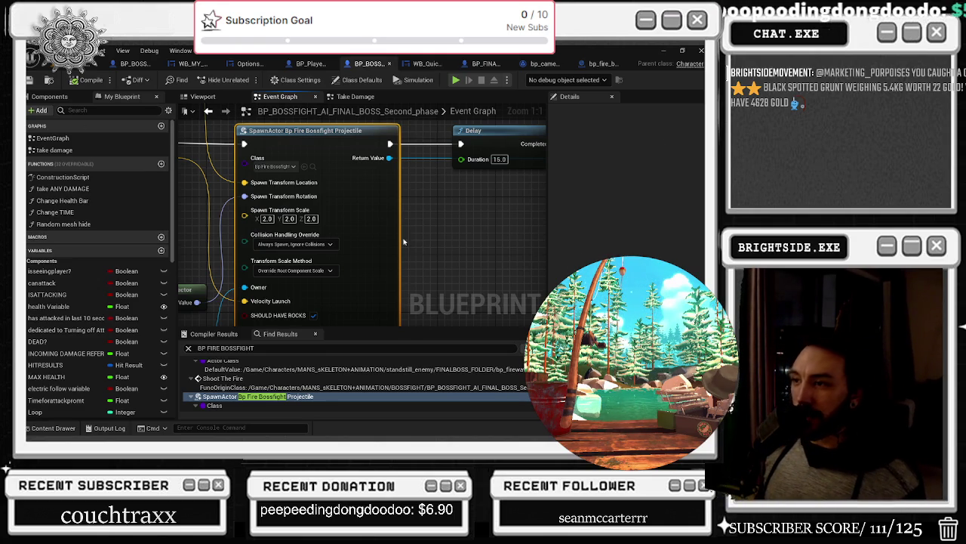
scroll(404, 242, "down", 3)
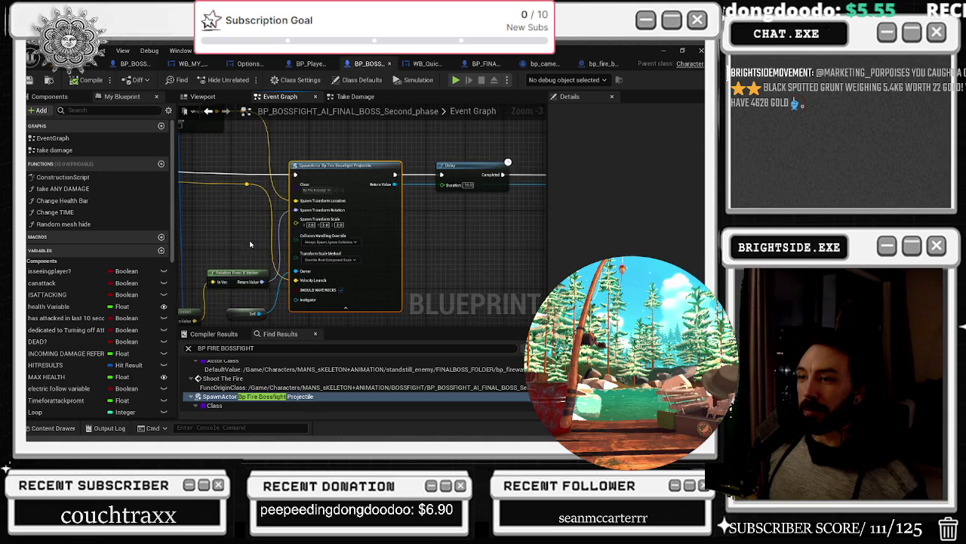
Step: Nudge the Rotation From X Vector node up, save, and view the Take Damage graph's Delay and teleport nodes
mouse_move(305, 275)
left_mouse_down()
mouse_move(305, 231)
mouse_move(301, 290)
left_mouse_up()
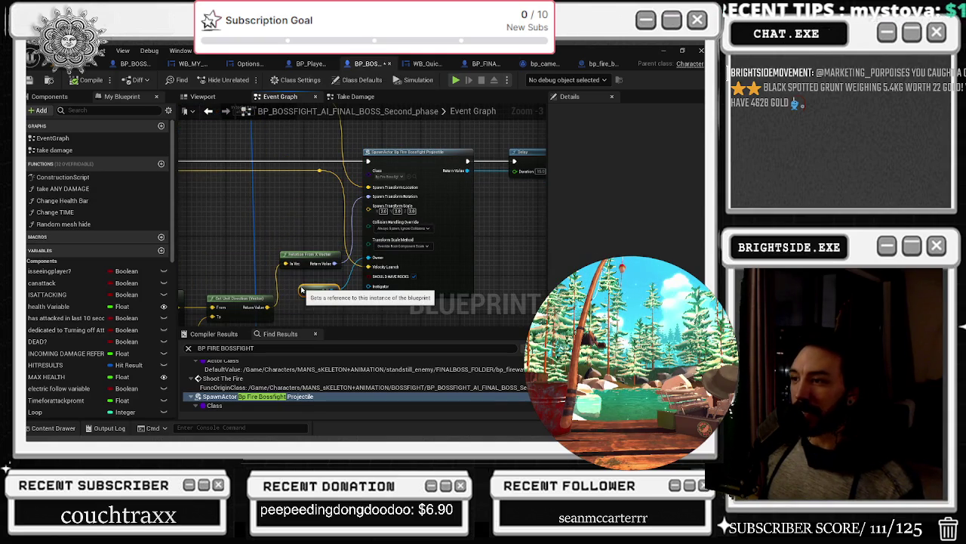
key("ctrl+s")
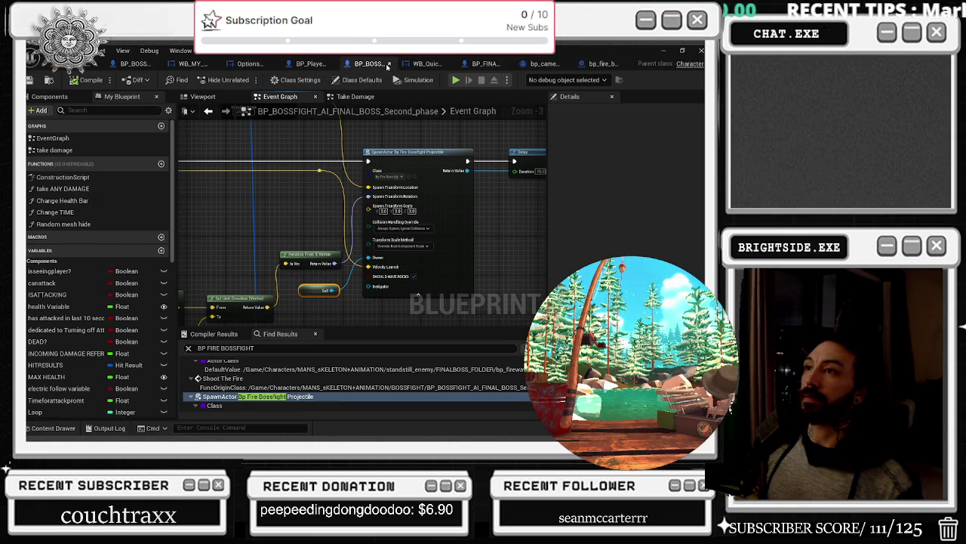
left_click(355, 96)
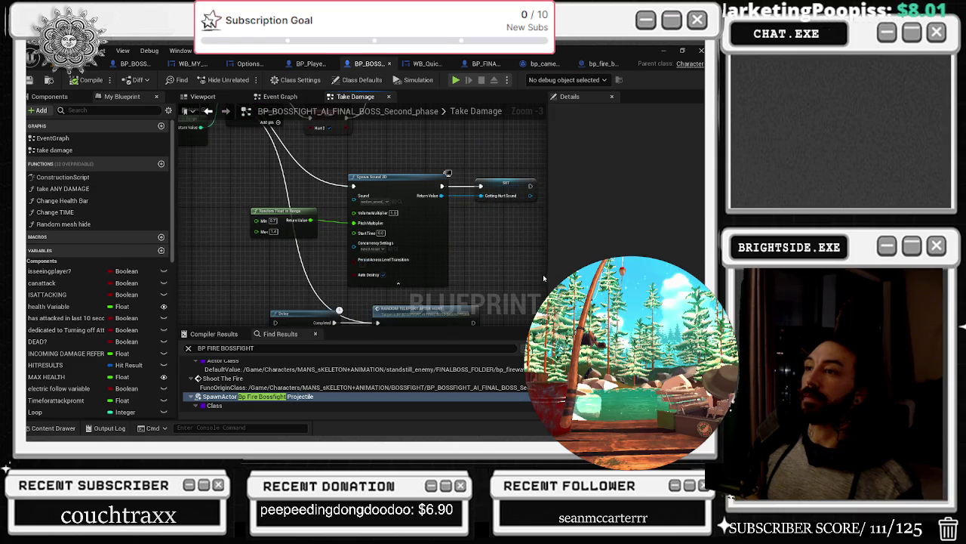
left_click_drag(408, 323, 350, 278)
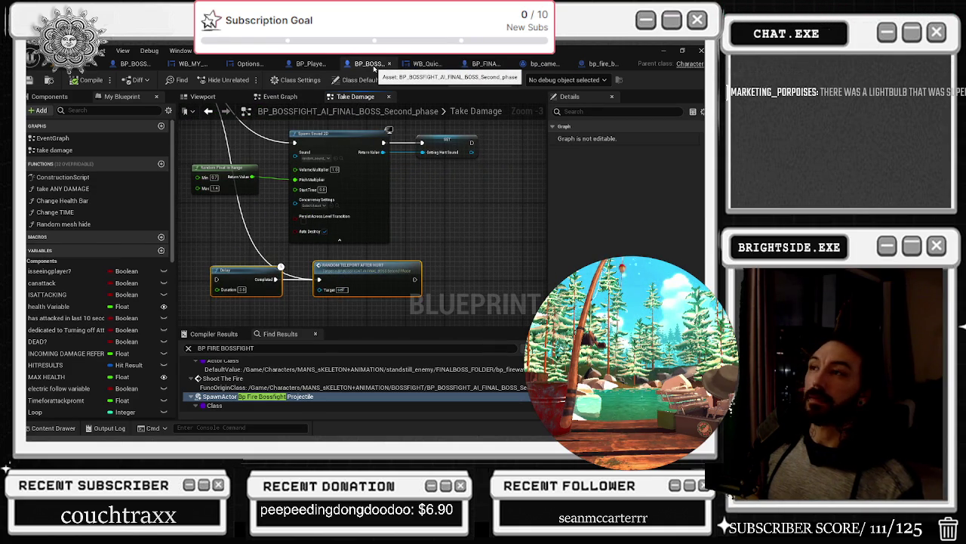
left_click_drag(374, 68, 188, 65)
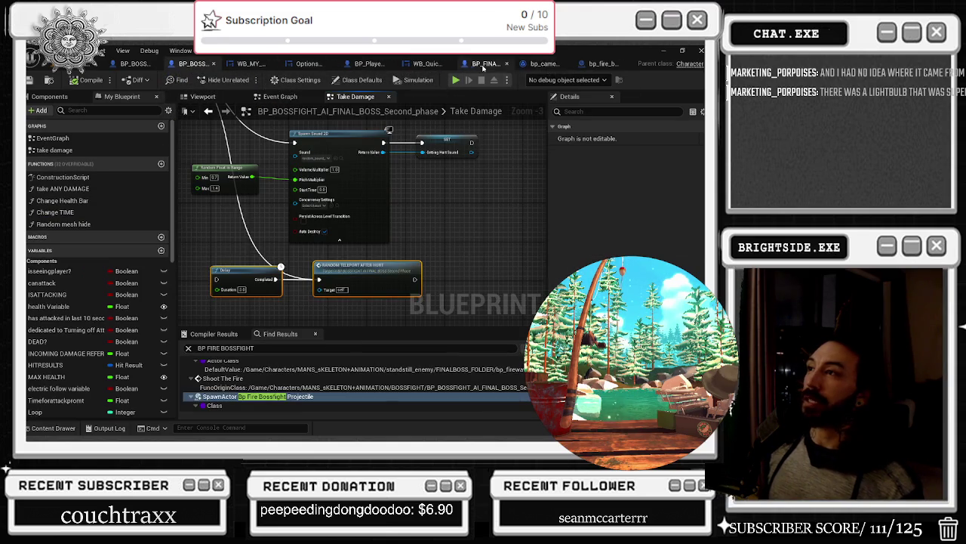